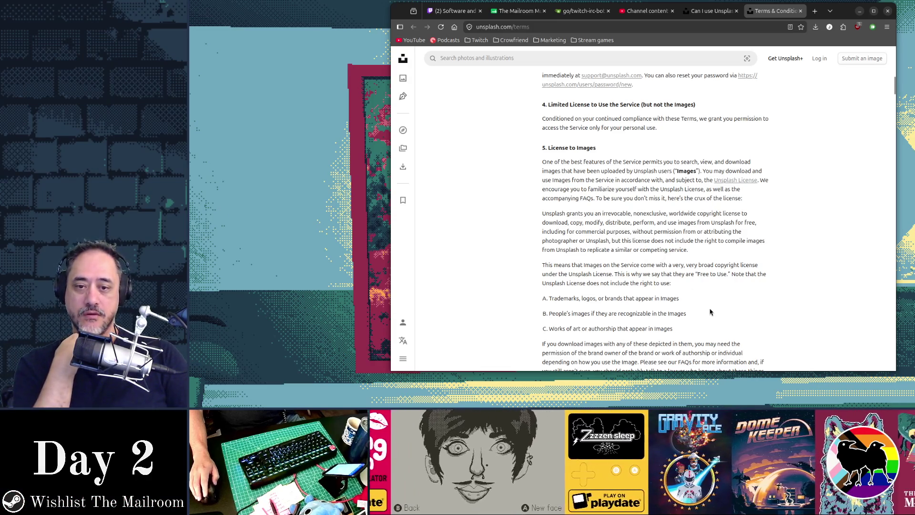
Read Unsplash's Terms and removed-image FAQ, highlighting the sentence about images provided as is.
scroll(711, 311, down, 5)
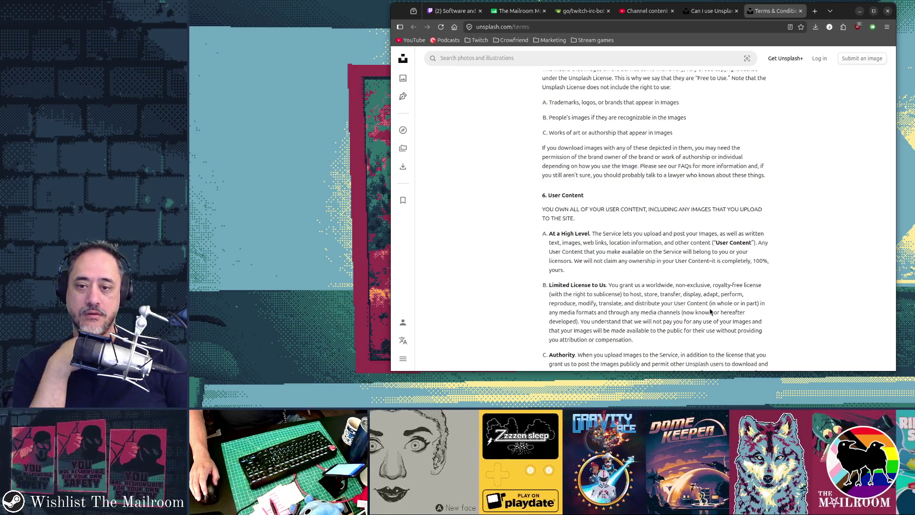
scroll(710, 312, up, 15)
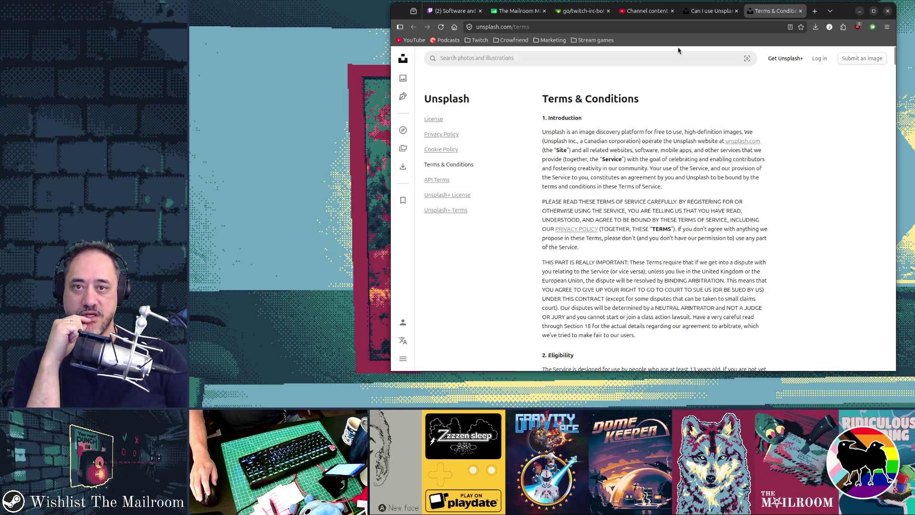
click(697, 16)
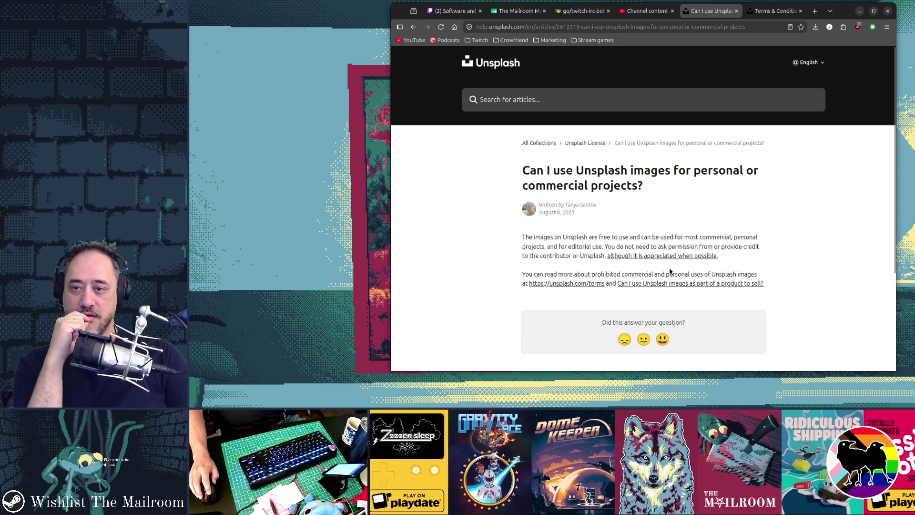
key(alt+Left)
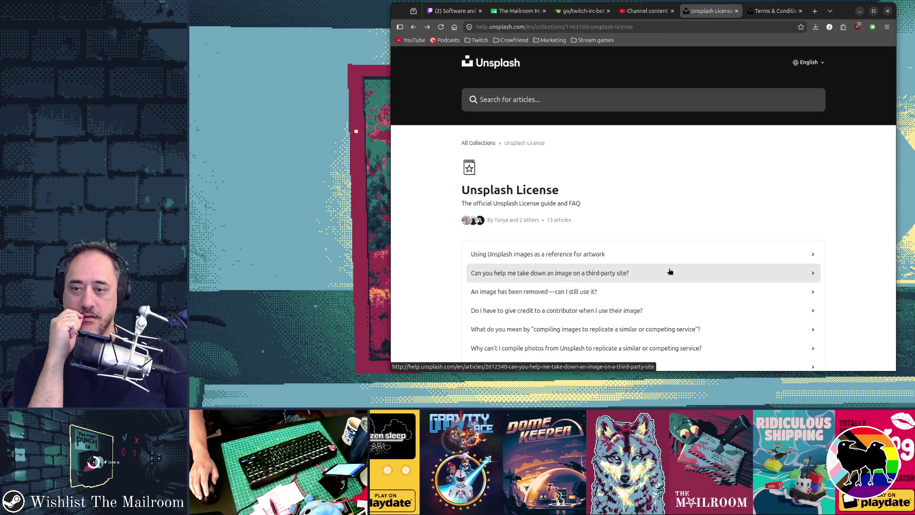
scroll(670, 271, down, 1)
click(638, 278)
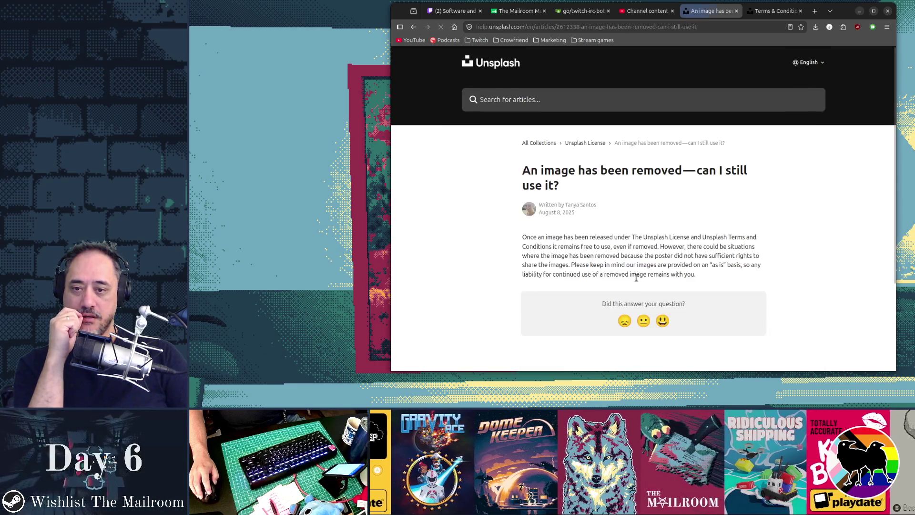
drag(695, 275, 571, 266)
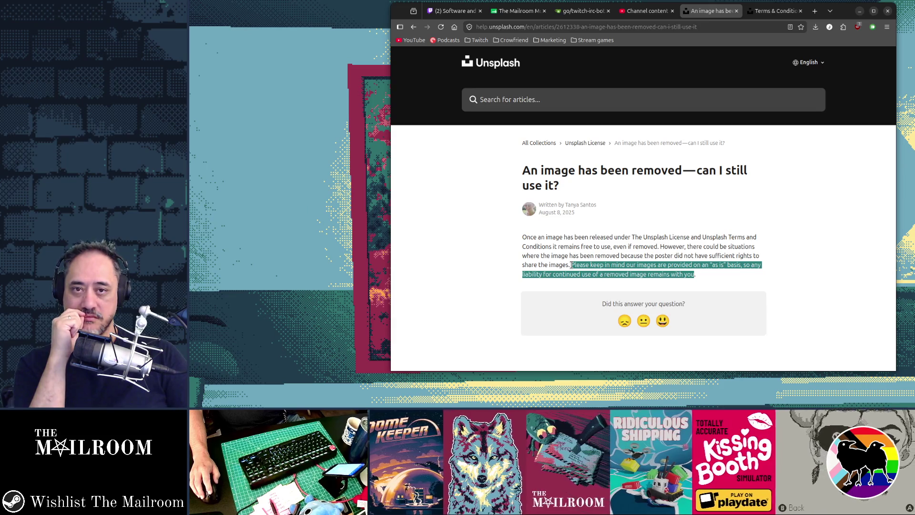
Close the FAQ and Terms & Conditions tabs and put the browser away to reveal the game.
middle_click(700, 15)
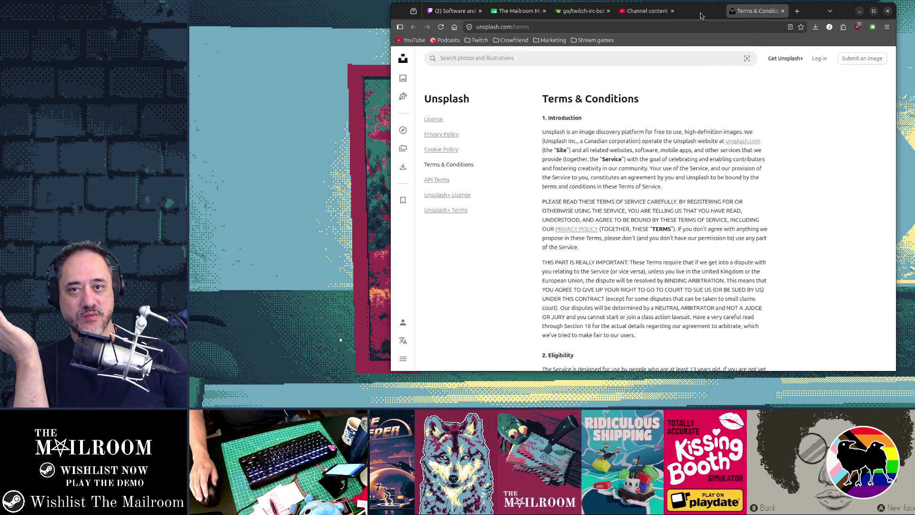
middle_click(744, 11)
click(860, 10)
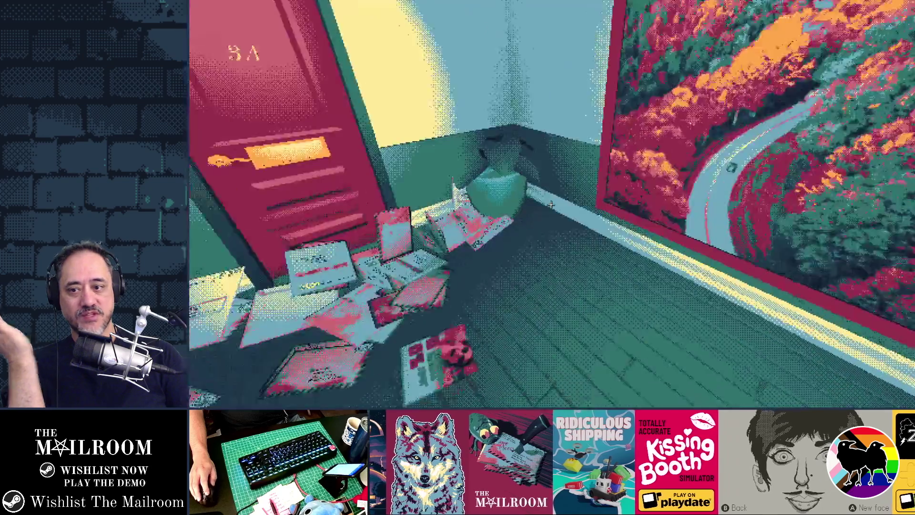
Pause The Mailroom at the hallway painting, show the Activities overview and launch Aseprite.
key(Escape)
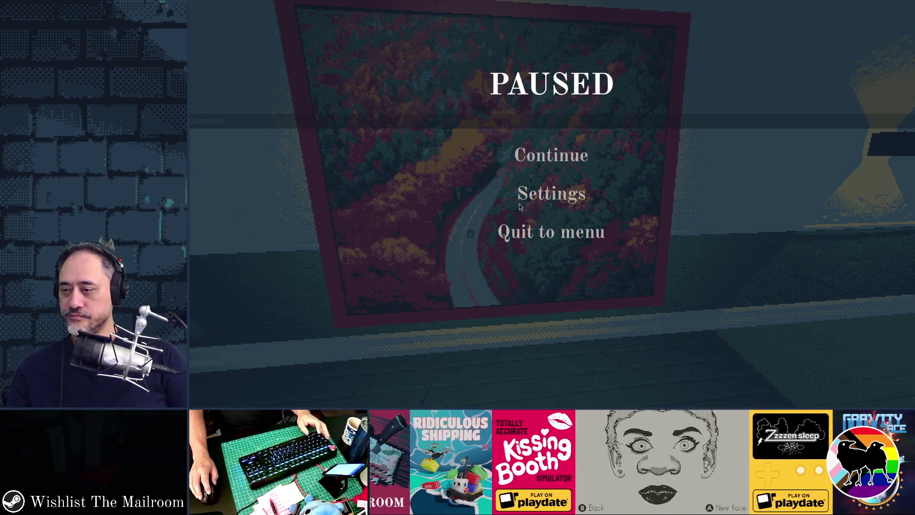
key(alt+Tab)
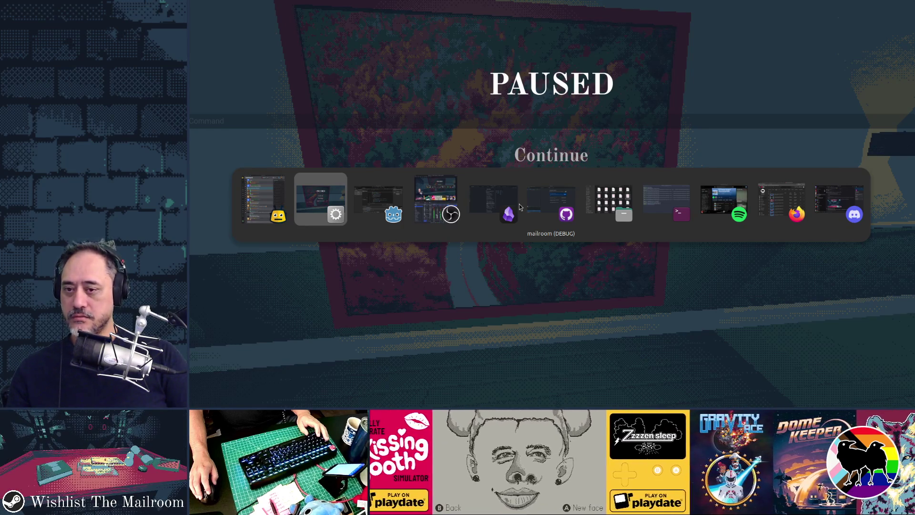
key(super)
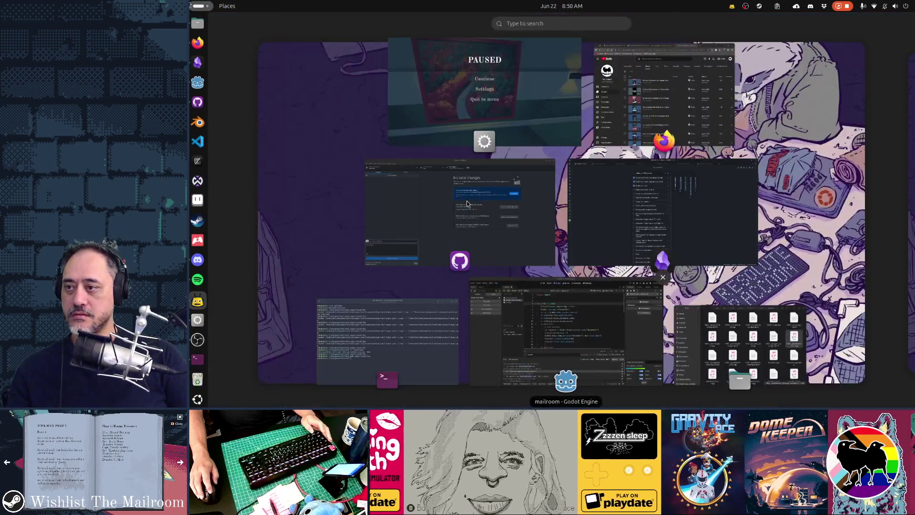
click(199, 199)
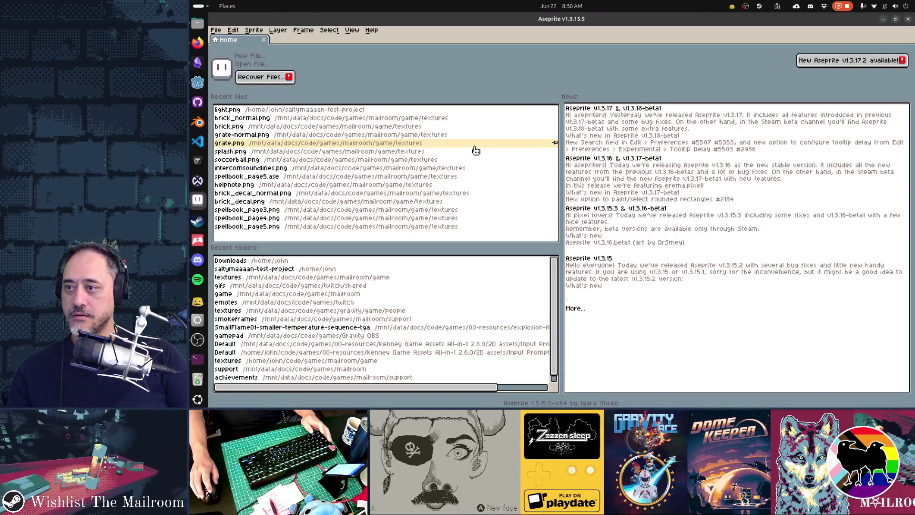
Browse to the mailroom game's textures folder and open catharine.jpg.
click(253, 66)
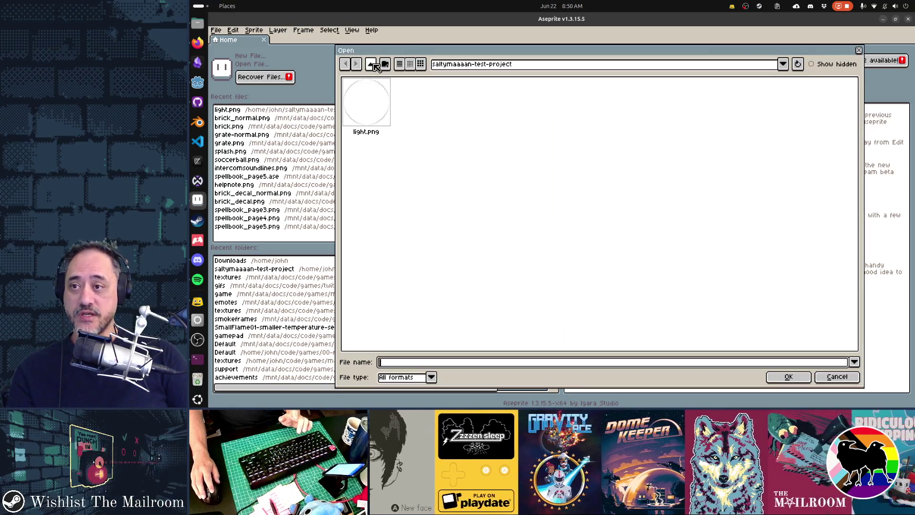
click(375, 66)
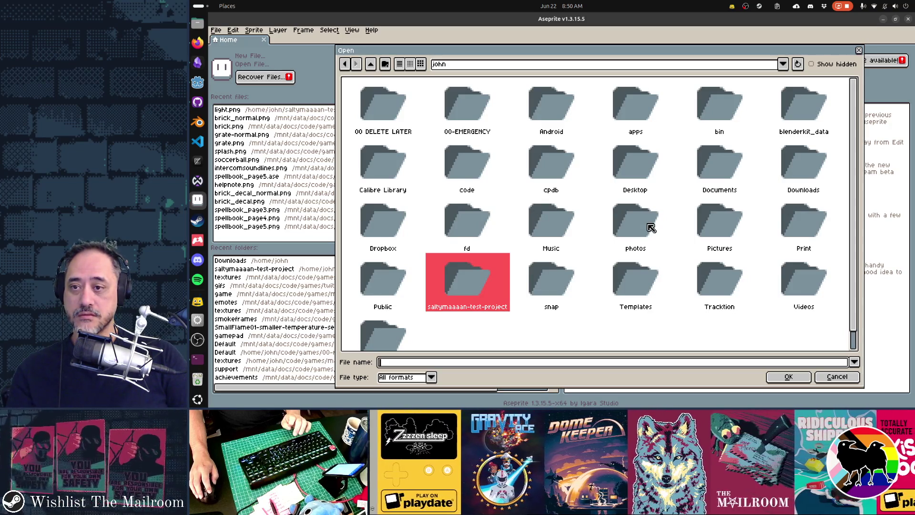
click(471, 66)
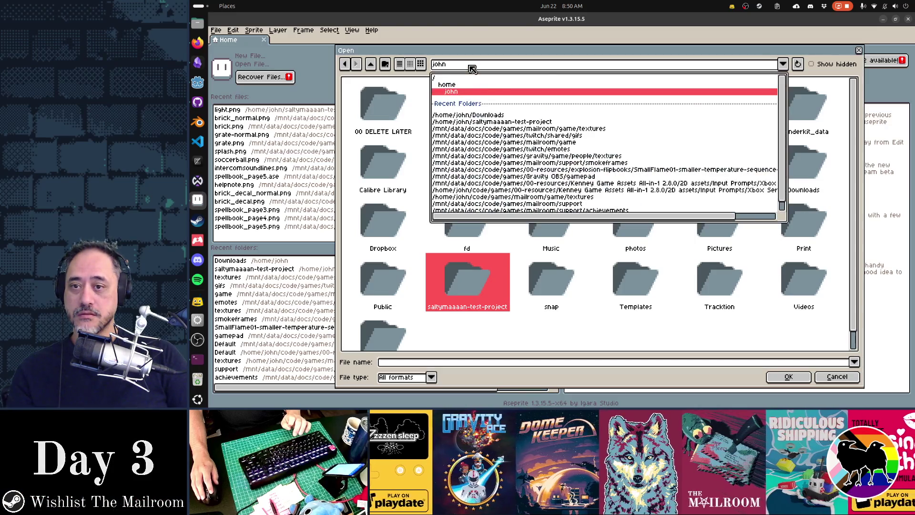
click(491, 129)
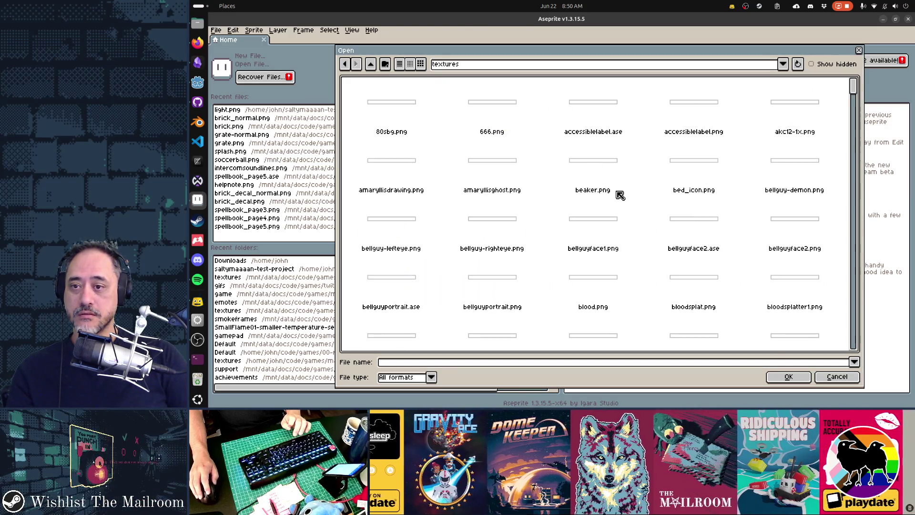
scroll(619, 196, down, 1)
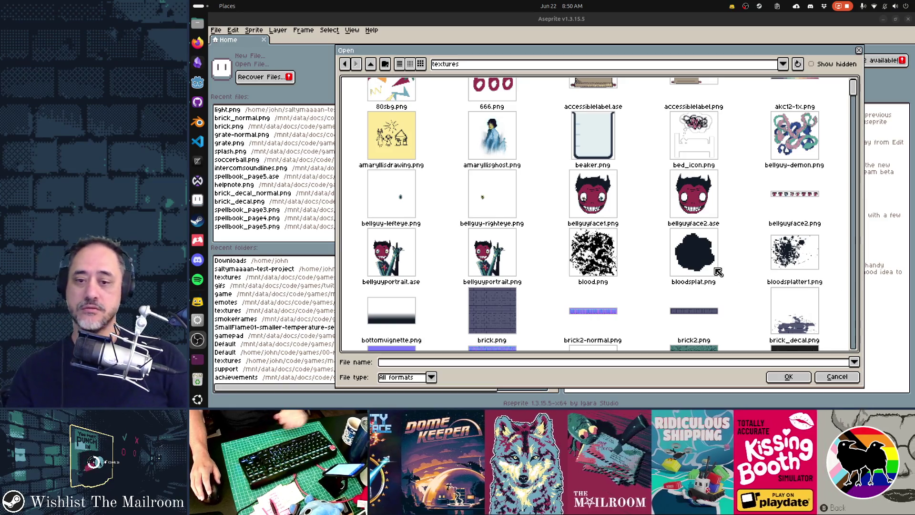
scroll(717, 269, down, 9)
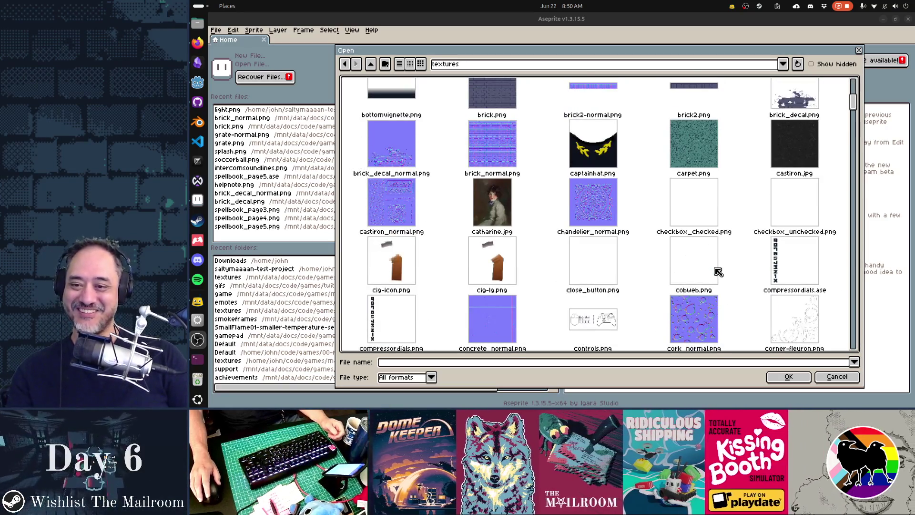
scroll(718, 271, down, 5)
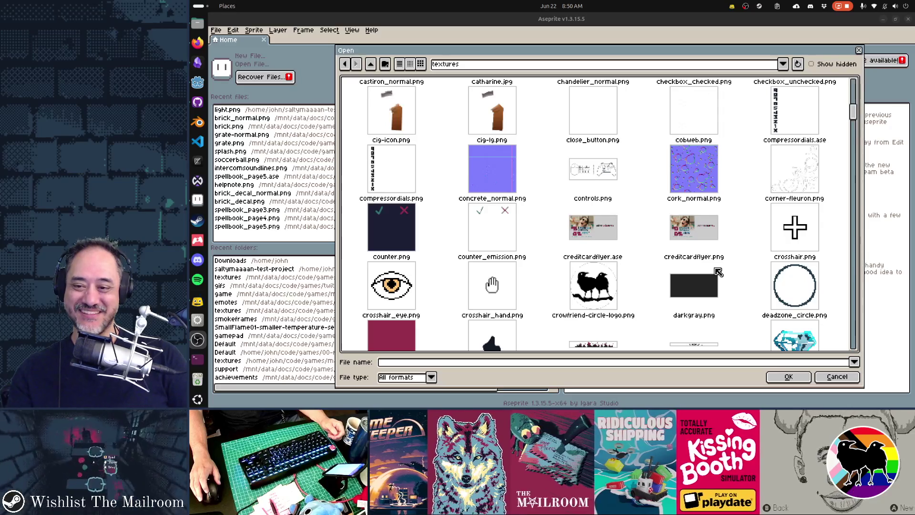
scroll(719, 271, up, 4)
double_click(493, 179)
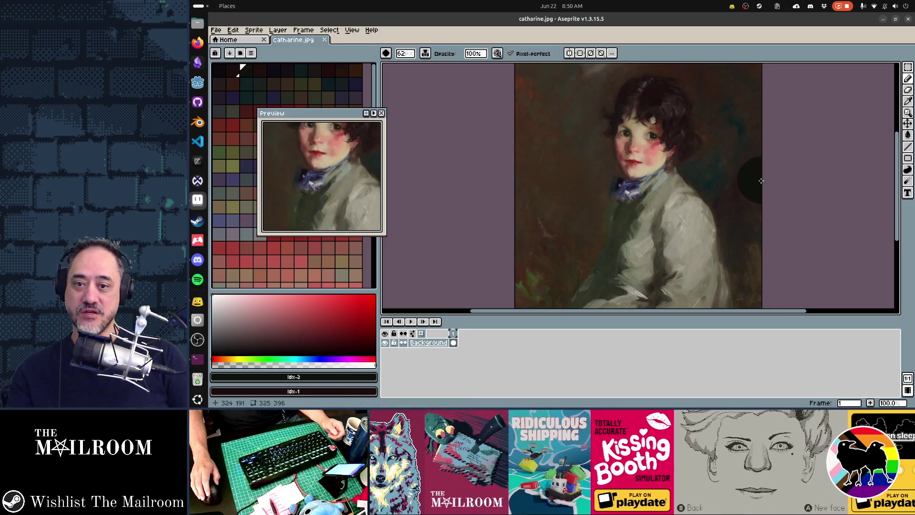
scroll(761, 180, down, 1)
scroll(761, 180, up, 1)
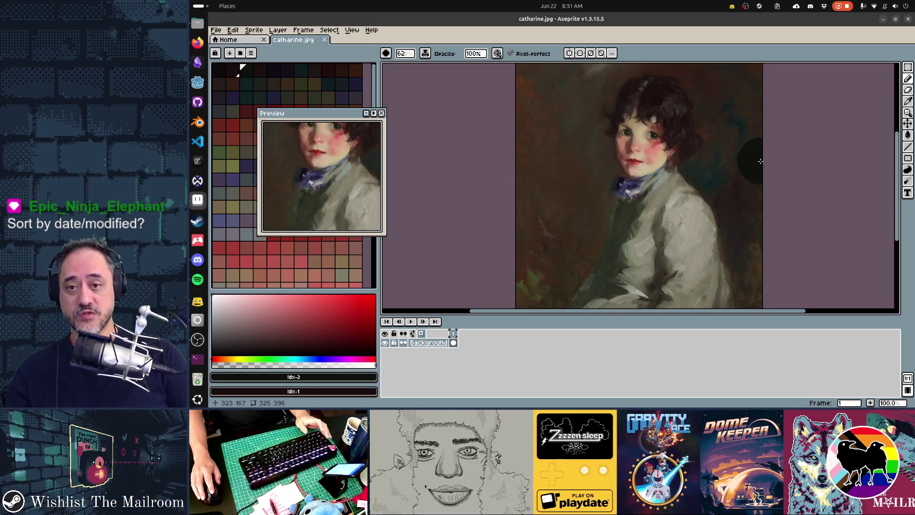
key(alt+Tab)
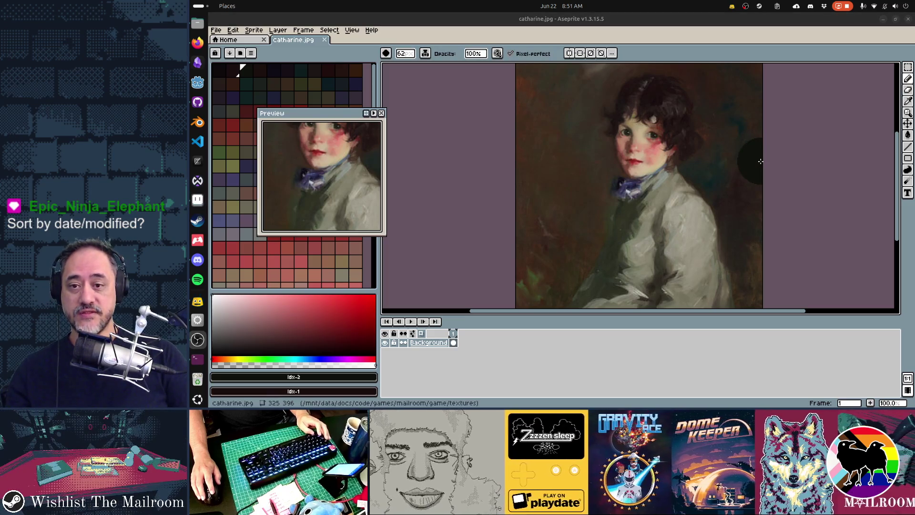
key(alt+Tab)
key(alt+Tab)
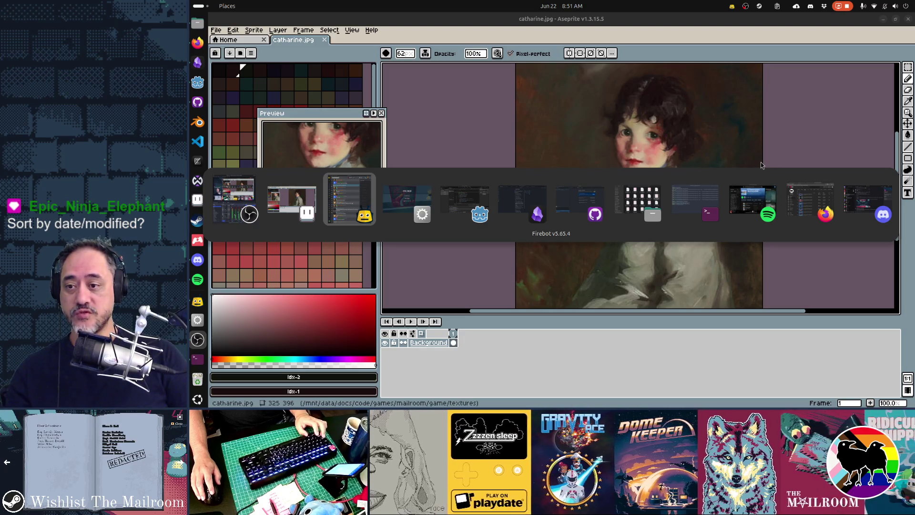
key(Escape)
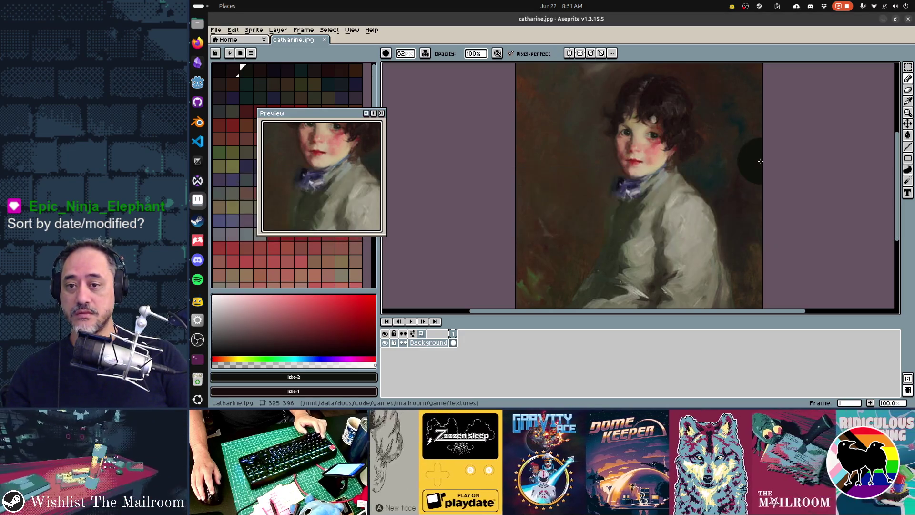
click(324, 40)
click(237, 67)
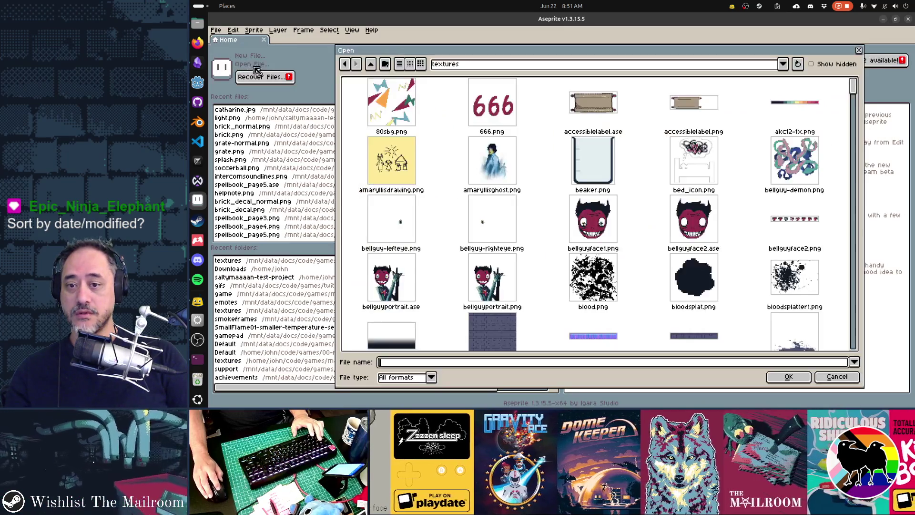
Open amaryllisghost.png, zoom to view the whole ghostly portrait, then close it.
click(496, 167)
double_click(496, 167)
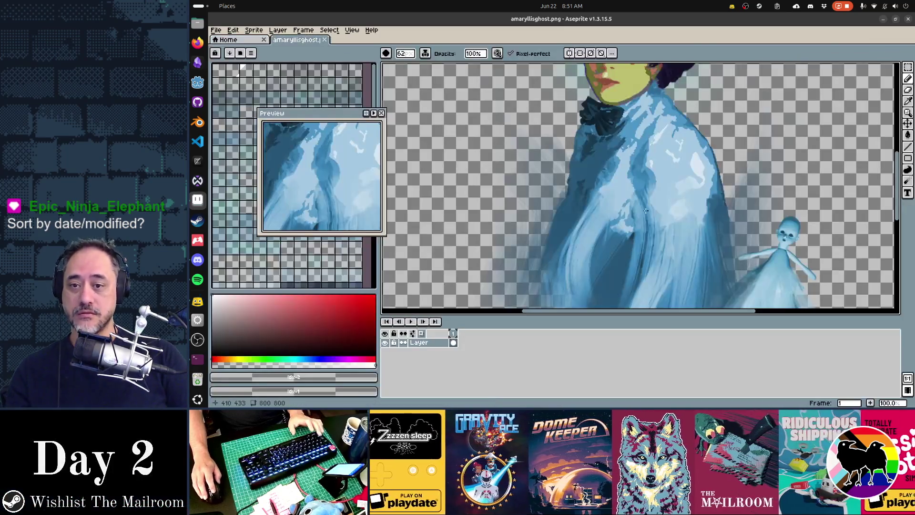
scroll(706, 203, down, 3)
scroll(706, 203, up, 3)
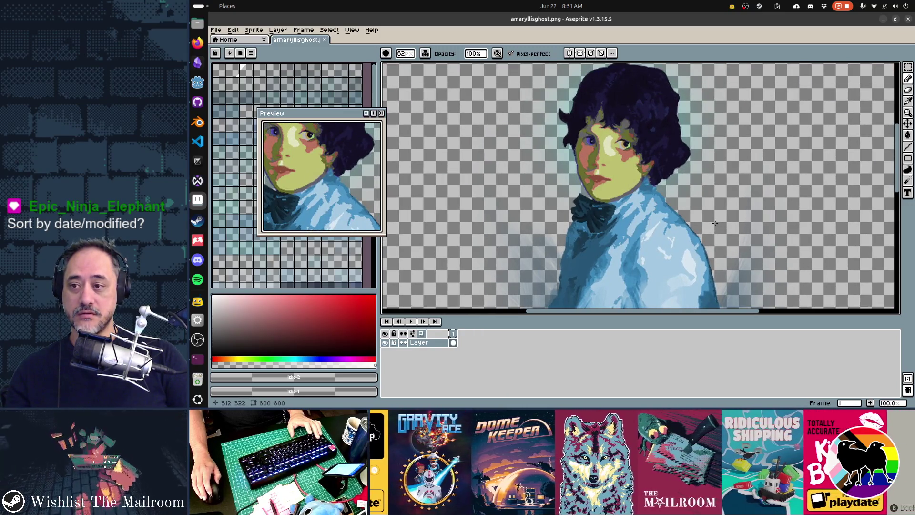
scroll(715, 223, down, 2)
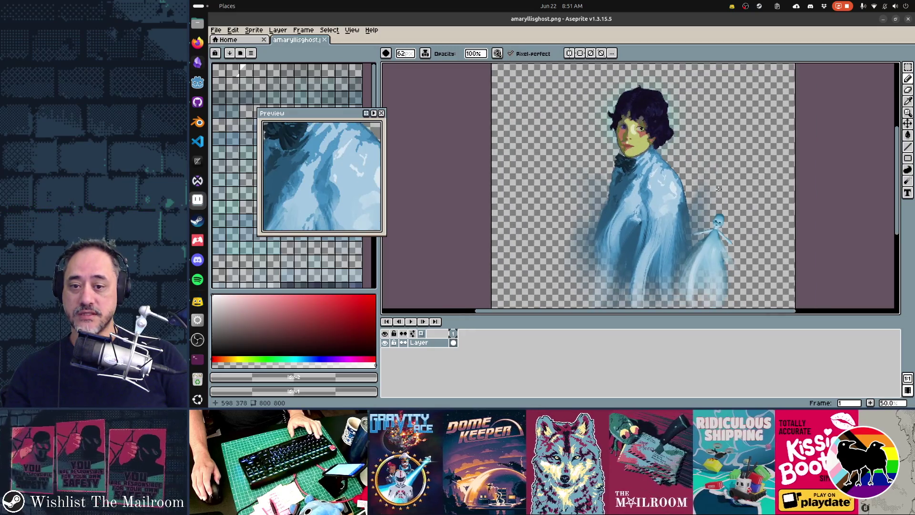
scroll(705, 157, up, 1)
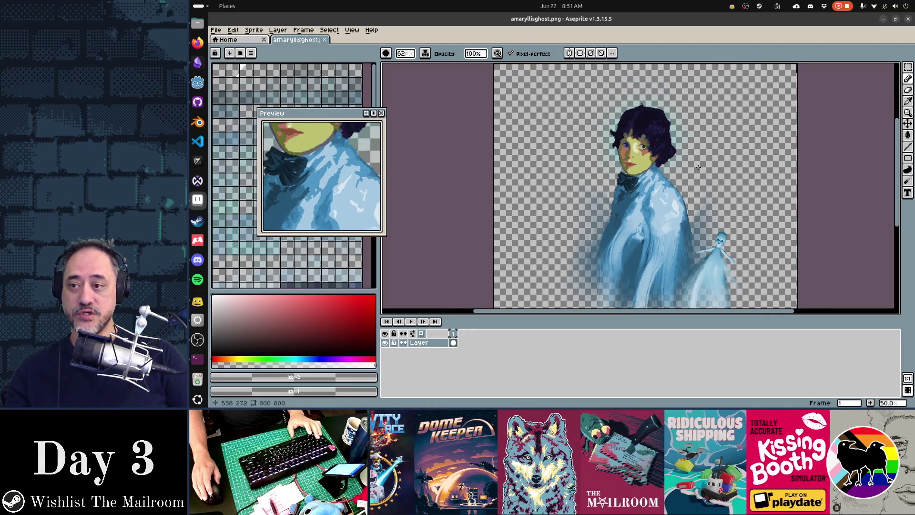
key(ctrl+w)
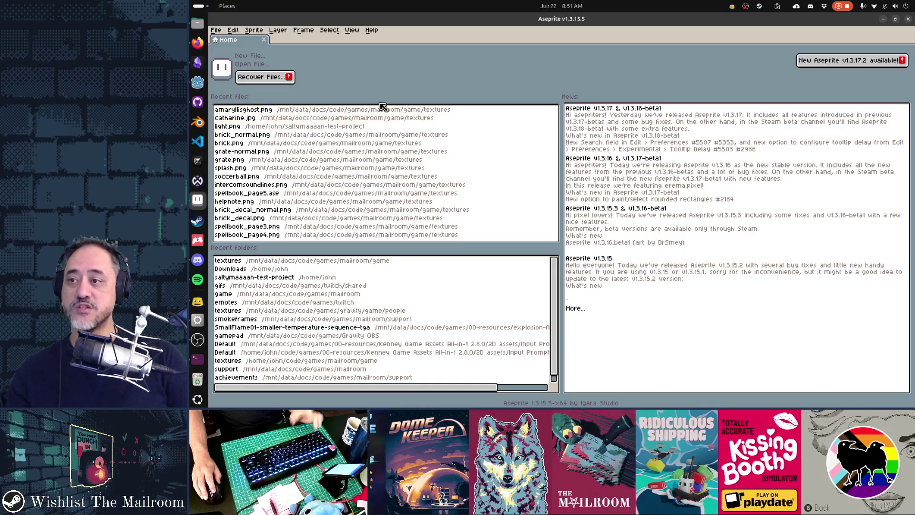
Scroll the textures folder to hallway_apartment_art1.jpg, then open girlportrait.ase.
click(222, 32)
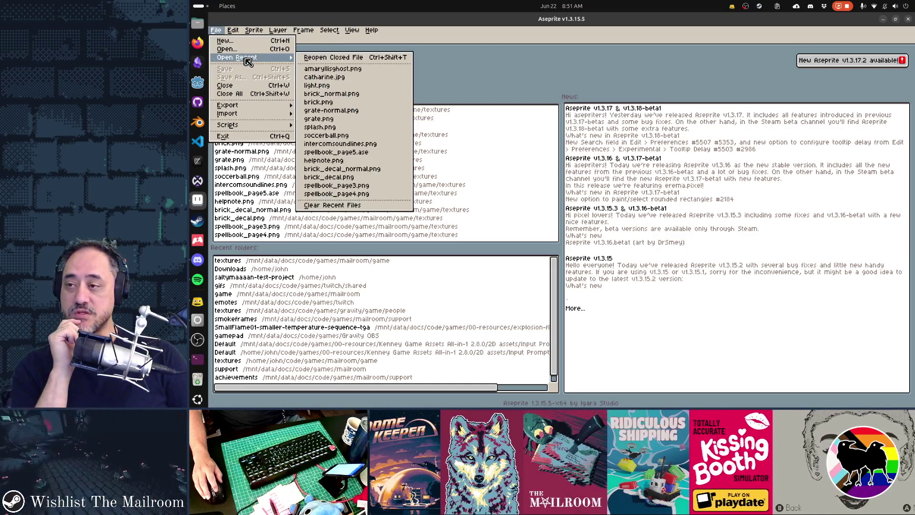
mouse_move(248, 61)
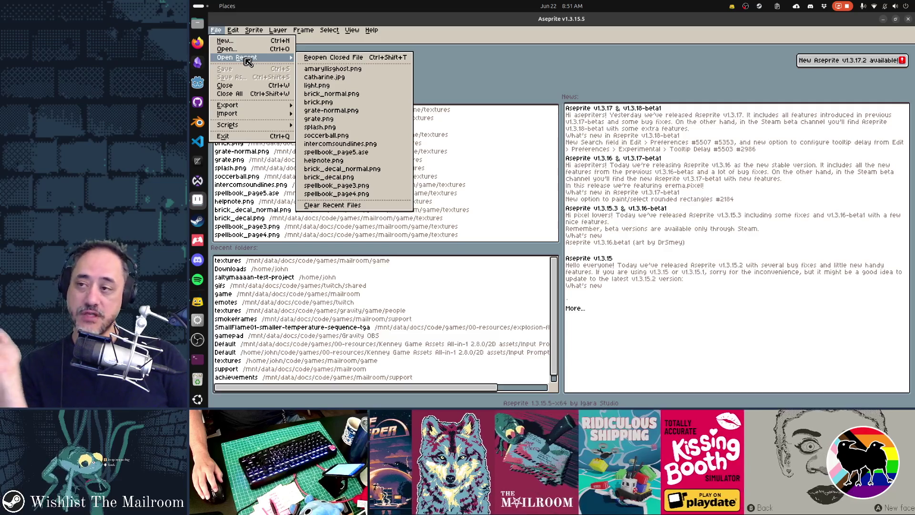
click(245, 50)
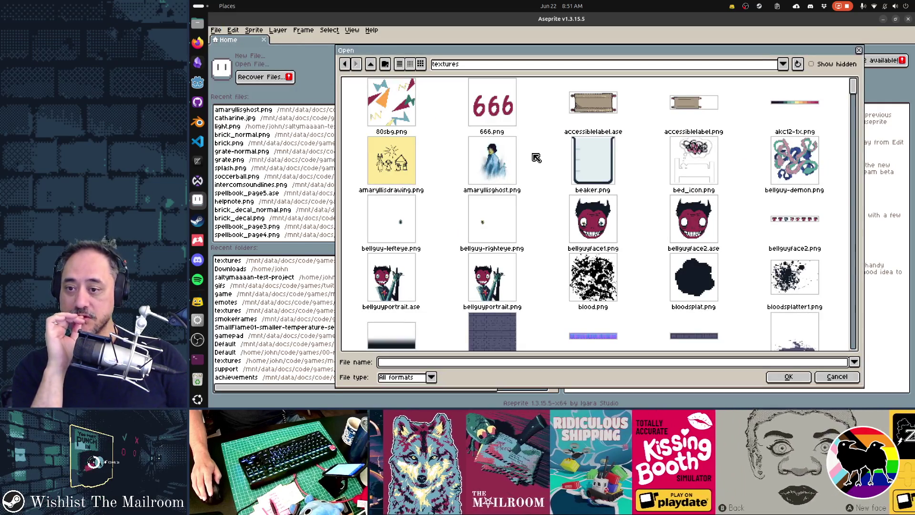
scroll(536, 158, down, 4)
scroll(536, 159, down, 5)
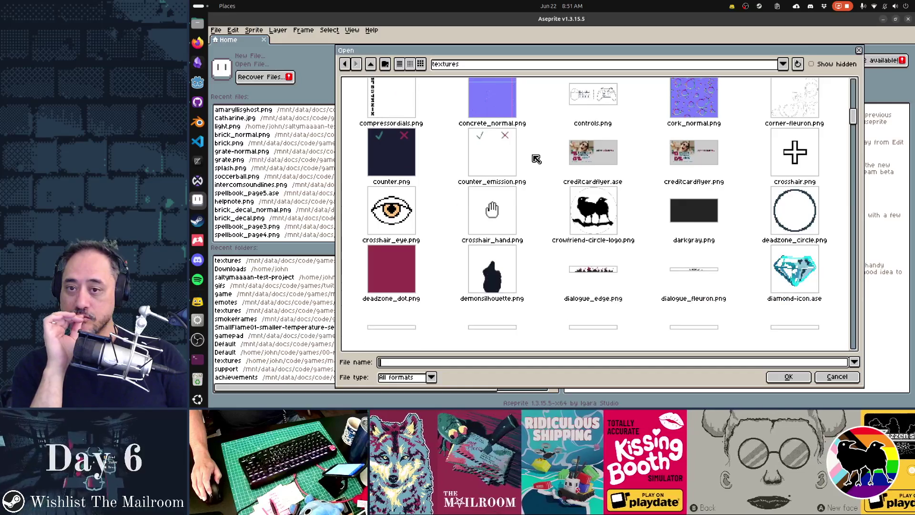
scroll(536, 158, down, 5)
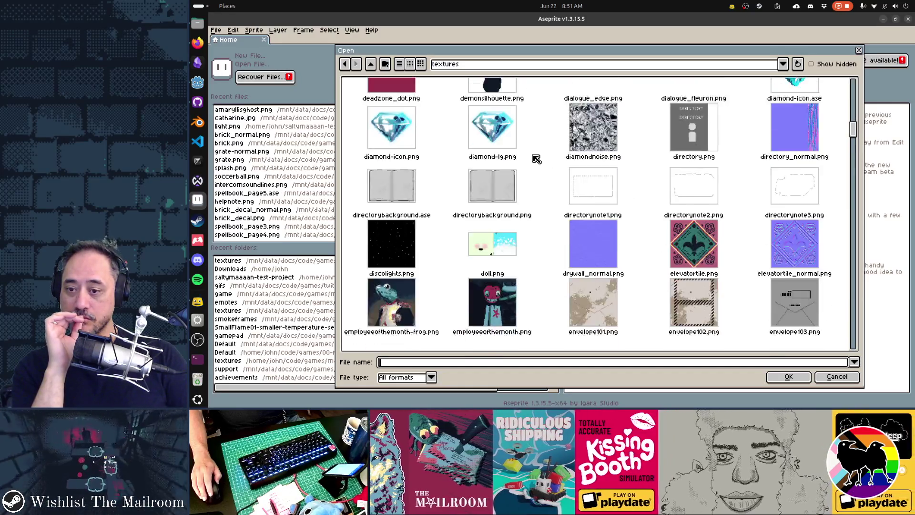
scroll(536, 159, down, 2)
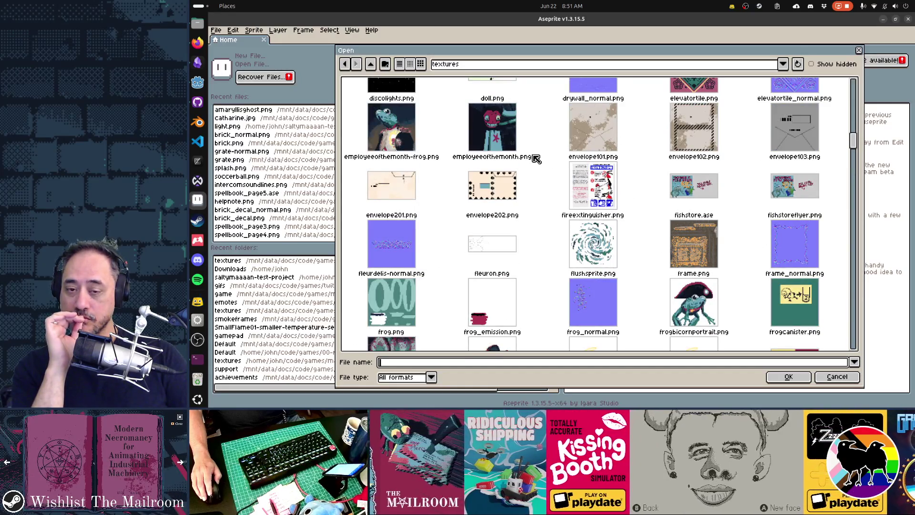
scroll(537, 159, down, 5)
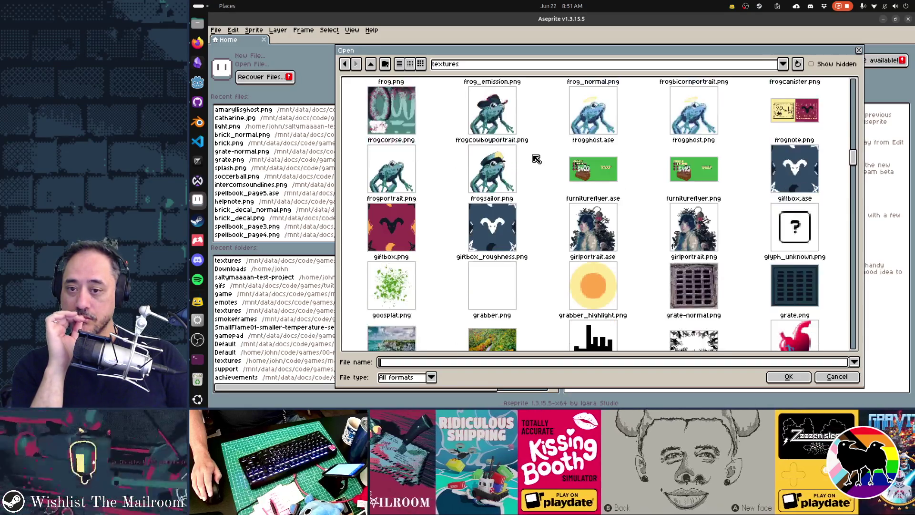
scroll(536, 159, down, 1)
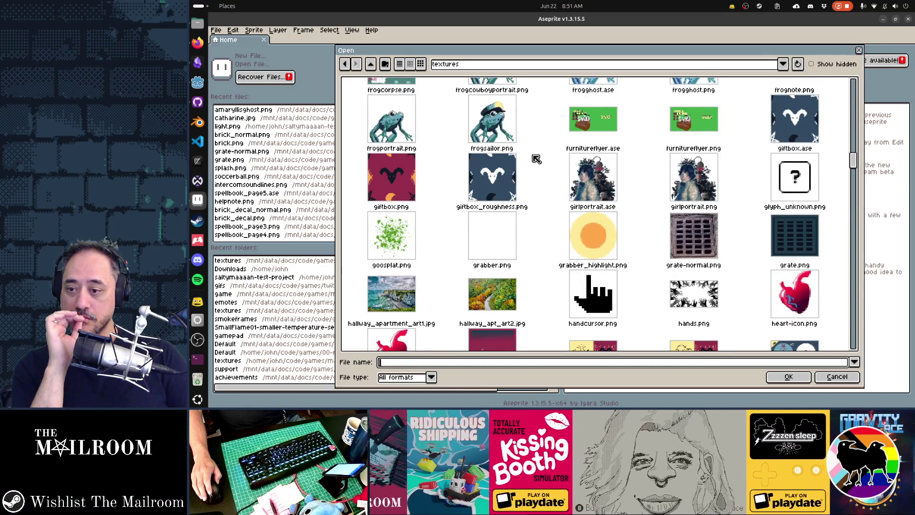
click(402, 312)
double_click(610, 184)
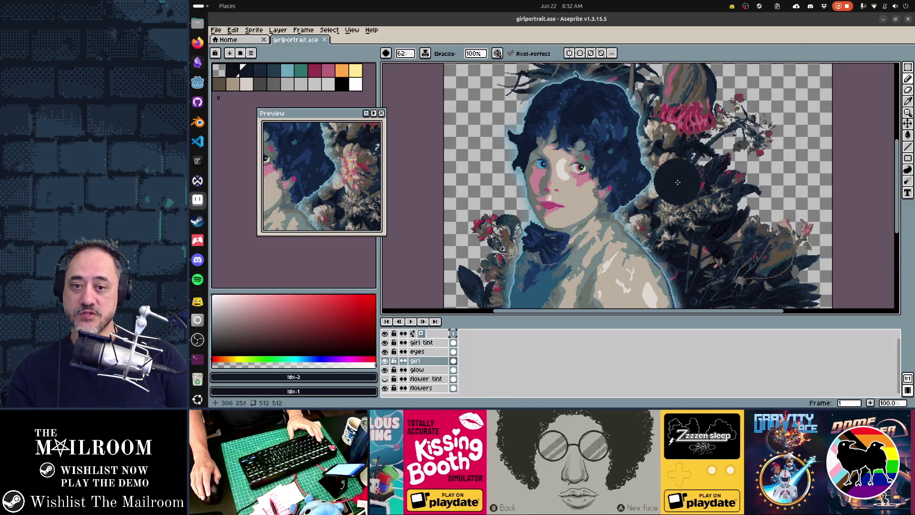
Close the girlportrait.ase sprite tab.
scroll(678, 181, down, 3)
scroll(679, 182, up, 3)
mouse_move(707, 114)
mouse_down()
mouse_move(707, 258)
mouse_move(707, 115)
mouse_up()
mouse_move(754, 196)
mouse_down()
mouse_move(726, 85)
mouse_move(763, 128)
mouse_up()
click(324, 40)
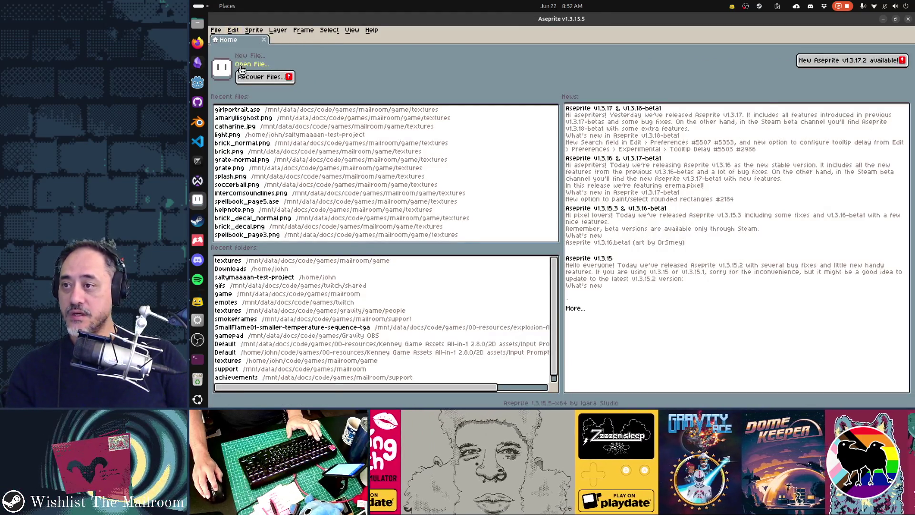
Select hallway_apartment_art1.jpg and hallway_apt_art2.jpg in the Open dialog, then switch to Godot.
key(ctrl+o)
scroll(604, 159, down, 10)
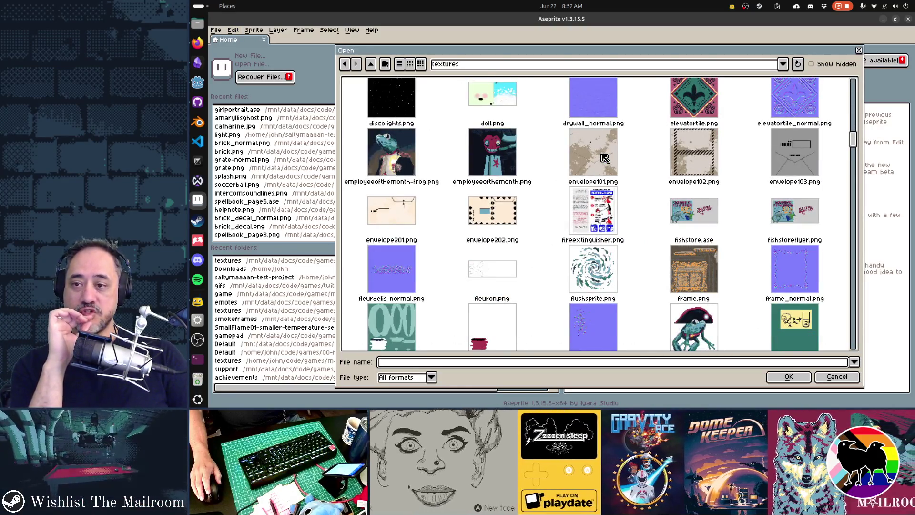
scroll(605, 158, down, 5)
scroll(604, 158, down, 7)
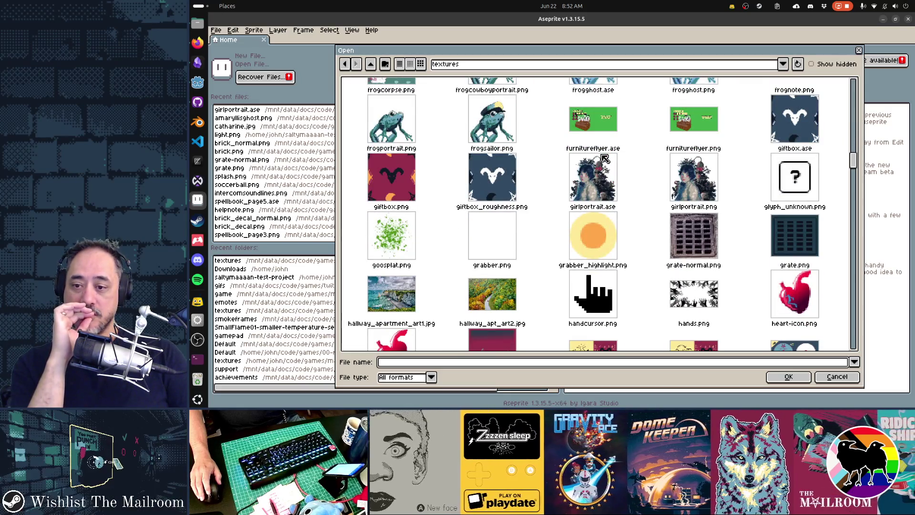
click(406, 310)
ctrl+click(482, 312)
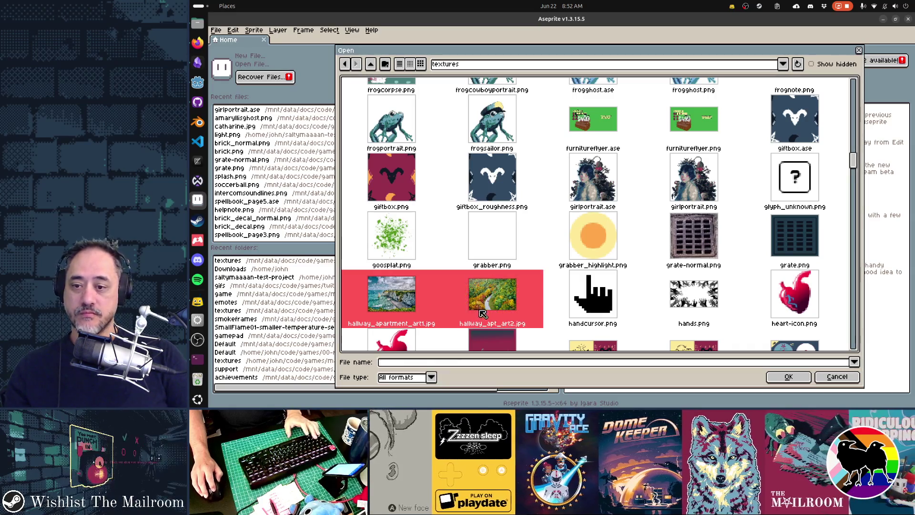
scroll(656, 211, down, 8)
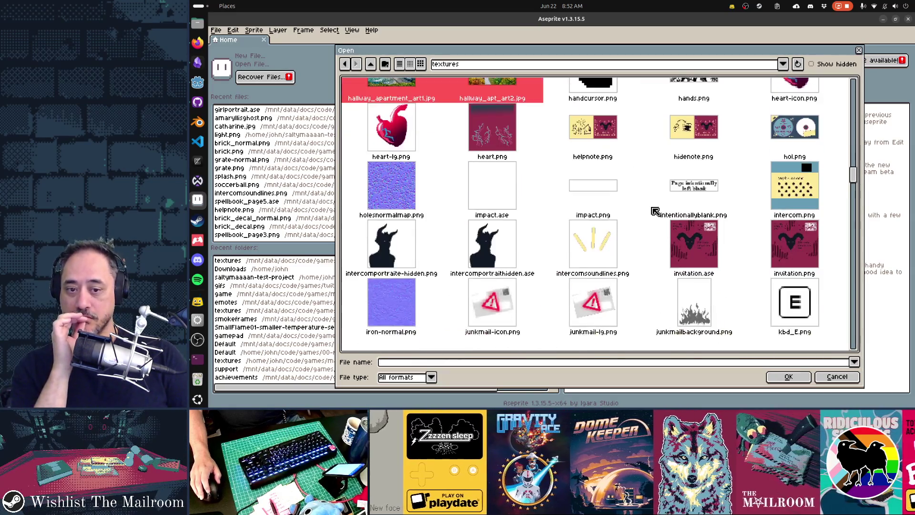
click(198, 83)
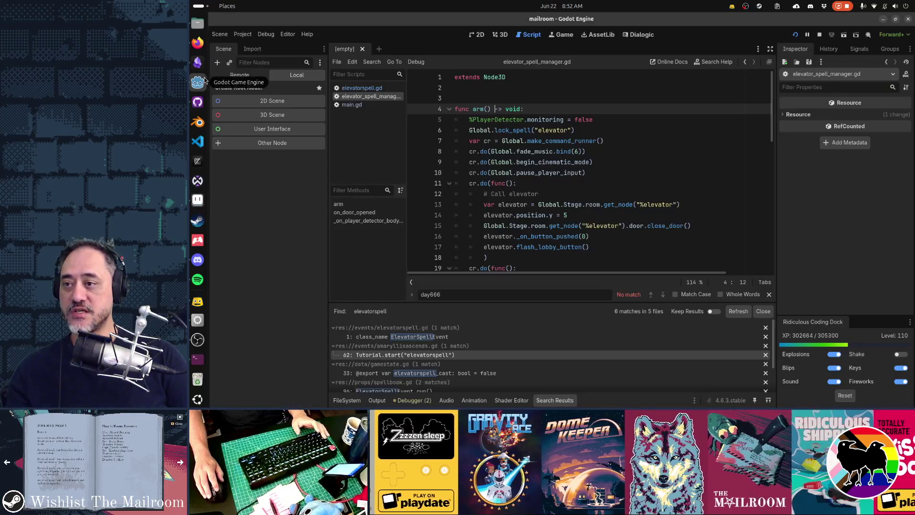
Close the scripts, open apartment_building.tscn in 3D, and select the hallway's forest painting.
key(ctrl+w)
key(ctrl+w)
key(ctrl+w)
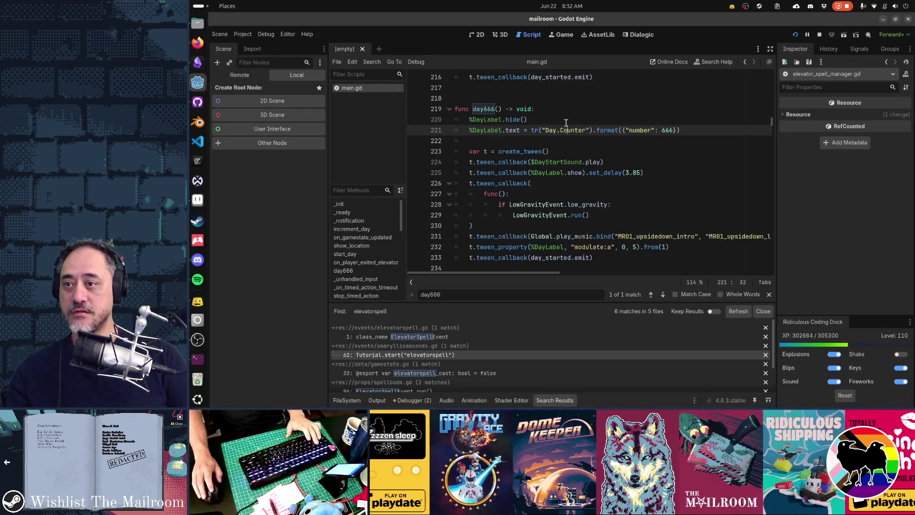
key(ctrl+alt+o)
text(apartmen)
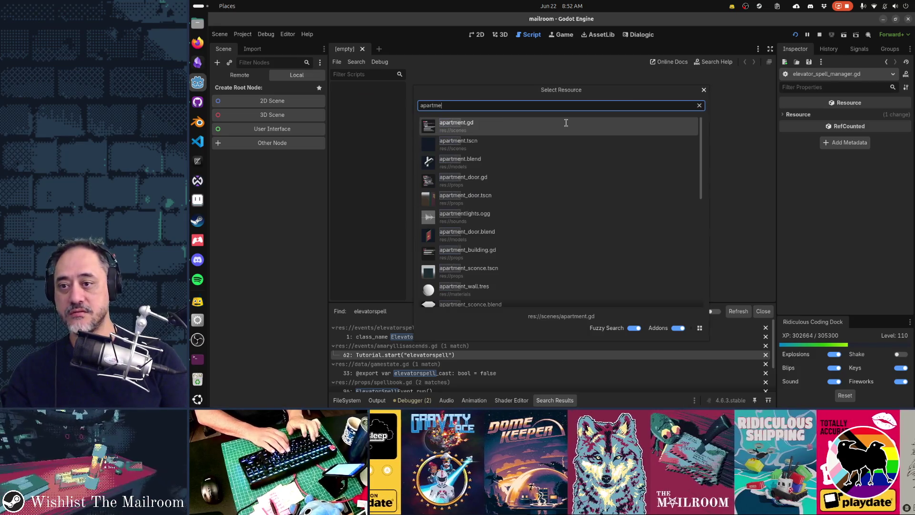
key(Down)
key(Return)
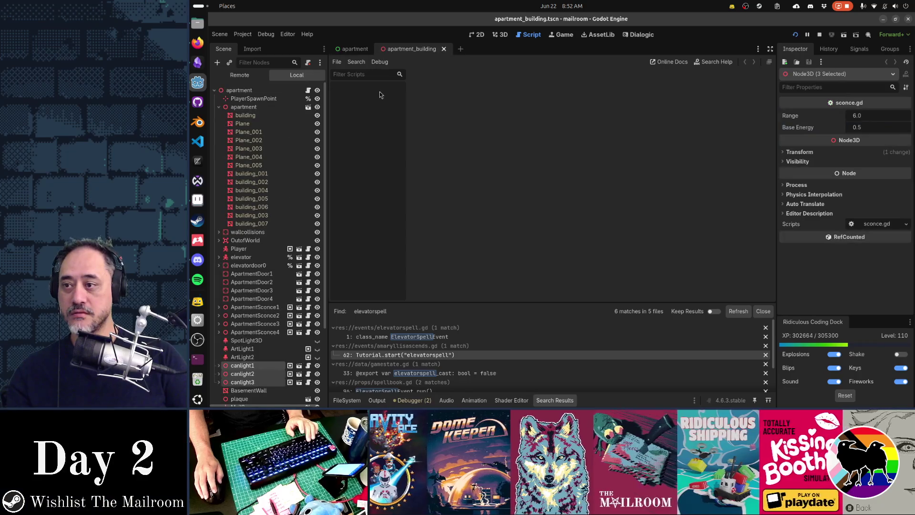
key(ctrl+F2)
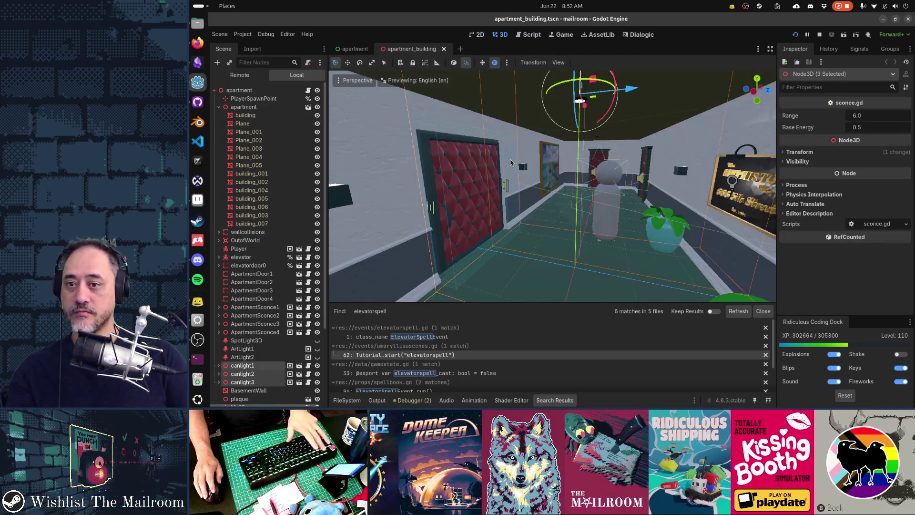
mouse_move(641, 189)
mouse_down()
mouse_move(435, 192)
mouse_move(443, 186)
mouse_up()
click(471, 182)
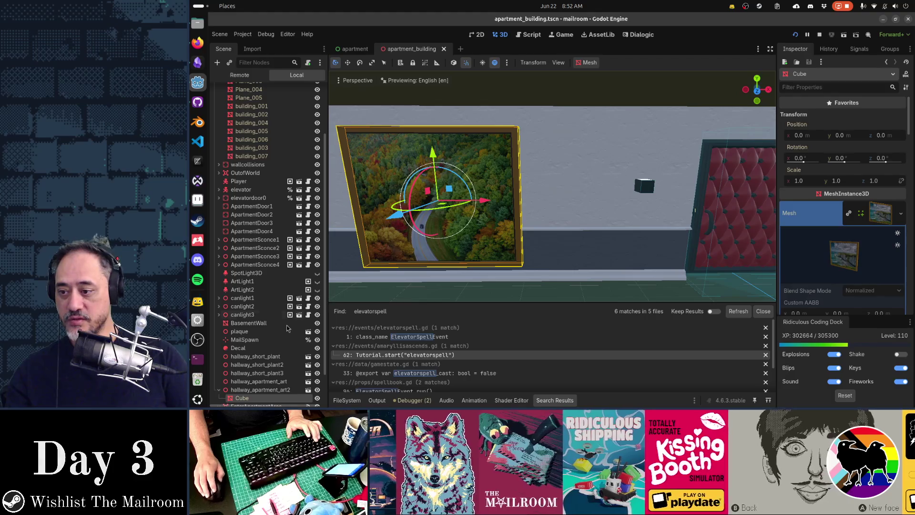
Confirm the forest painting's material override albedo texture is hallway_apt_art2.jpg.
scroll(287, 328, down, 2)
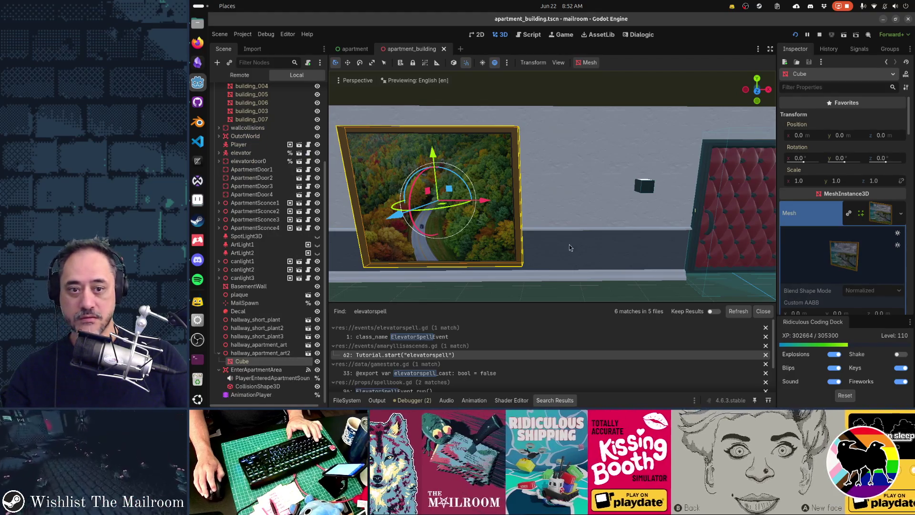
scroll(858, 253, down, 4)
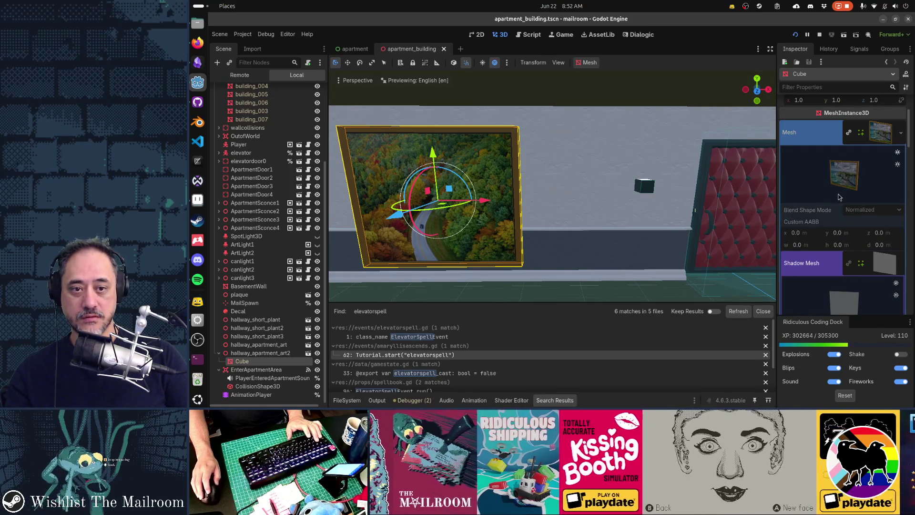
scroll(851, 241, up, 2)
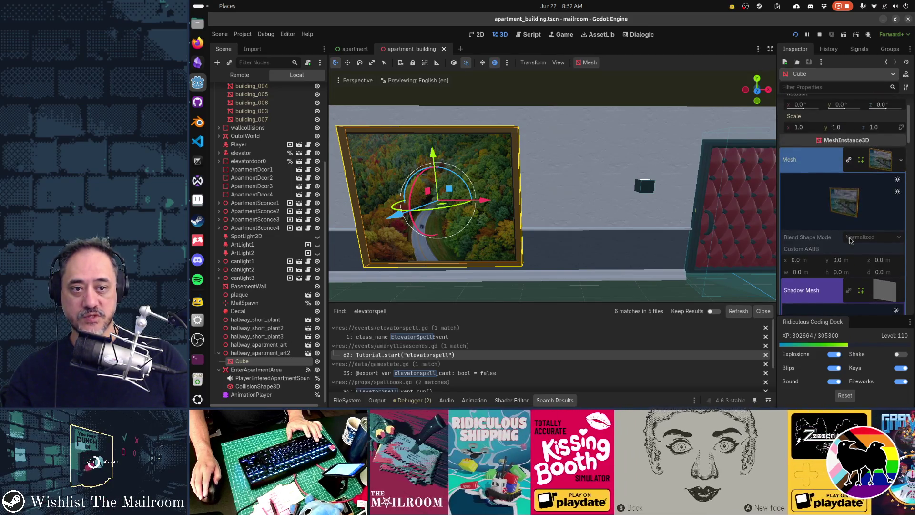
click(890, 167)
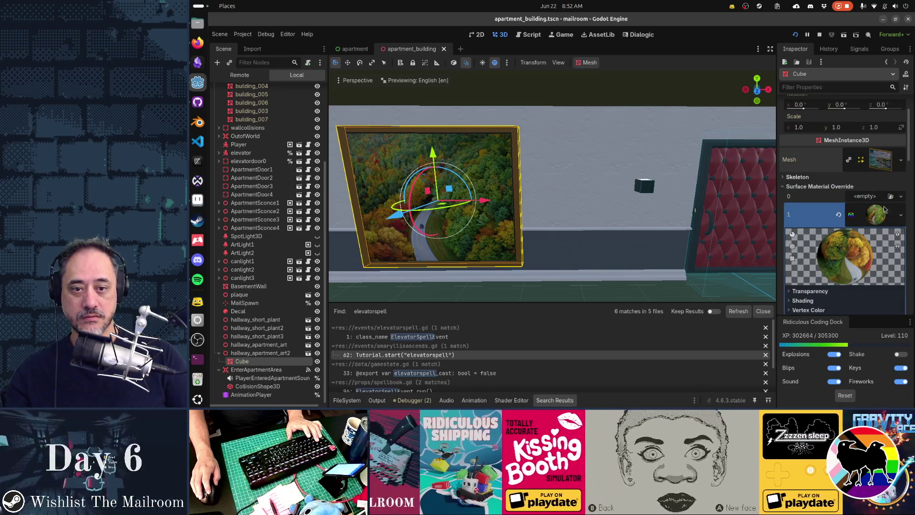
scroll(882, 200, down, 1)
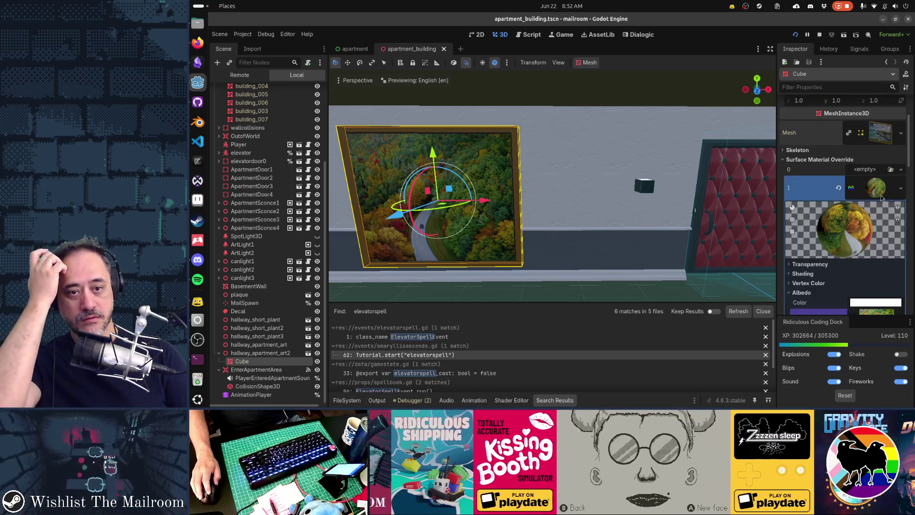
scroll(880, 205, down, 3)
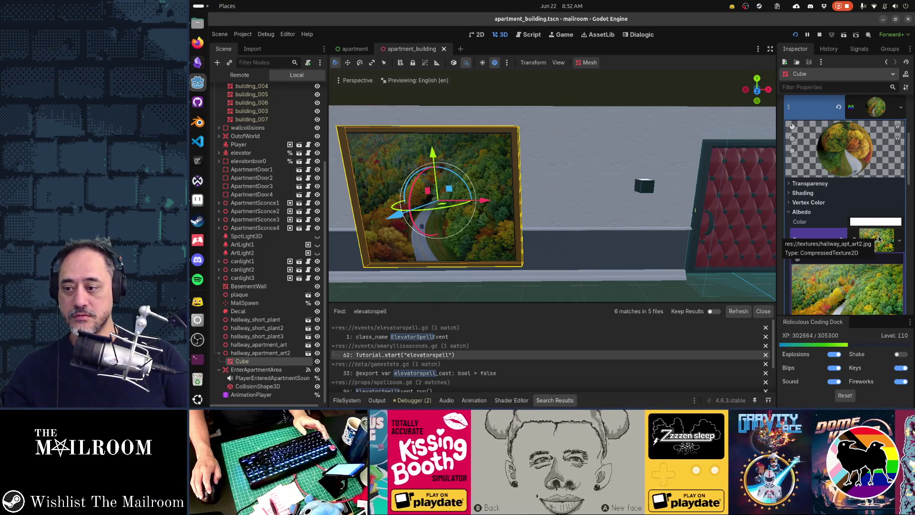
scroll(479, 230, down, 5)
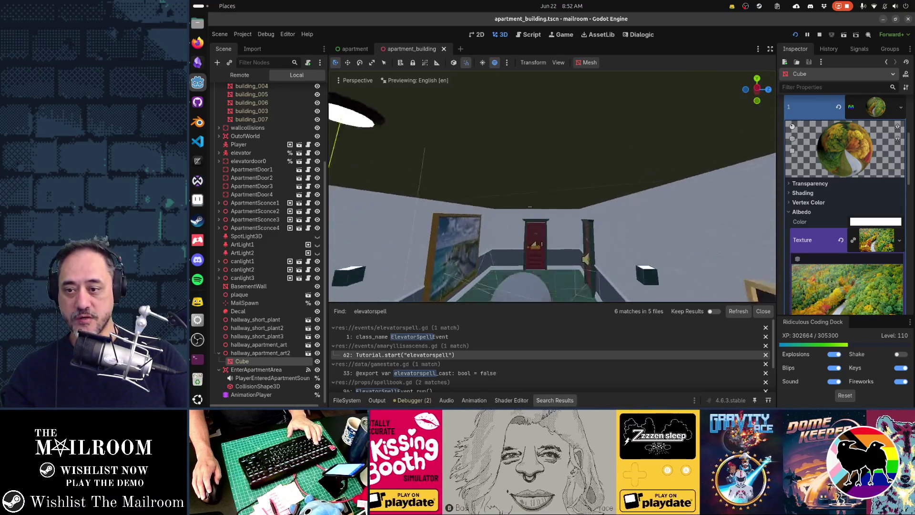
Frame the forest painting, then select hallway_apartment_art and open its scene for editing.
key(f)
click(522, 184)
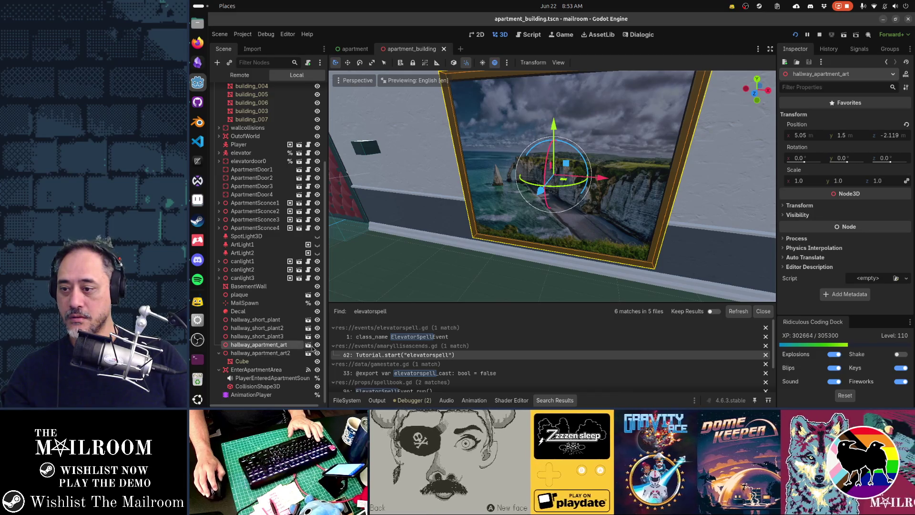
click(308, 346)
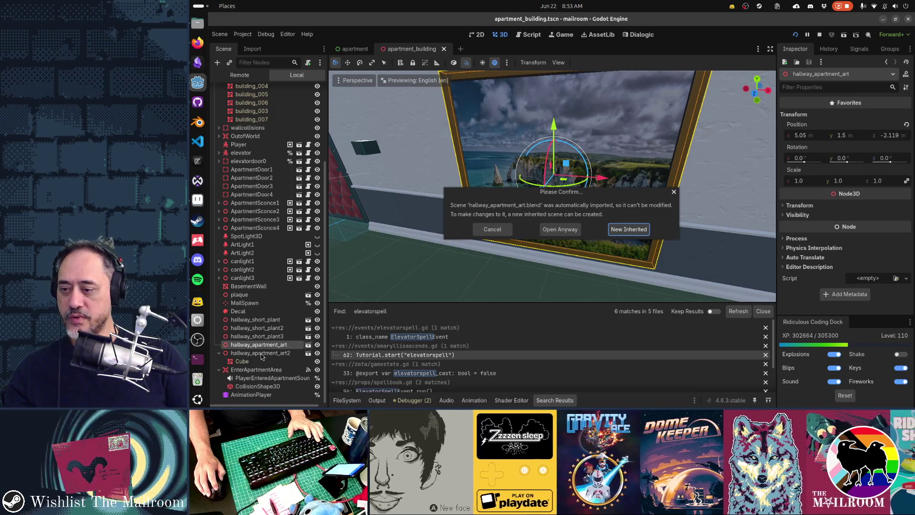
Open the hallway_apartment_art.blend scene anyway and orbit to face the framed picture.
click(498, 230)
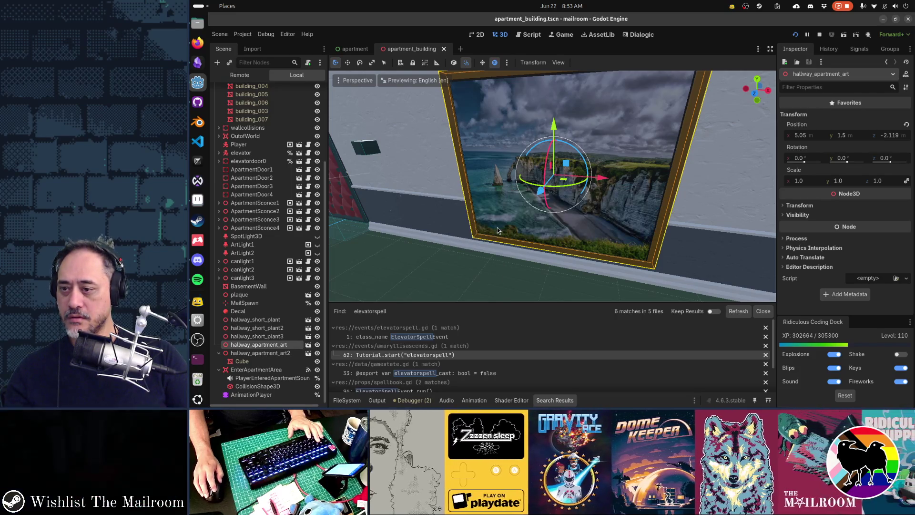
double_click(506, 246)
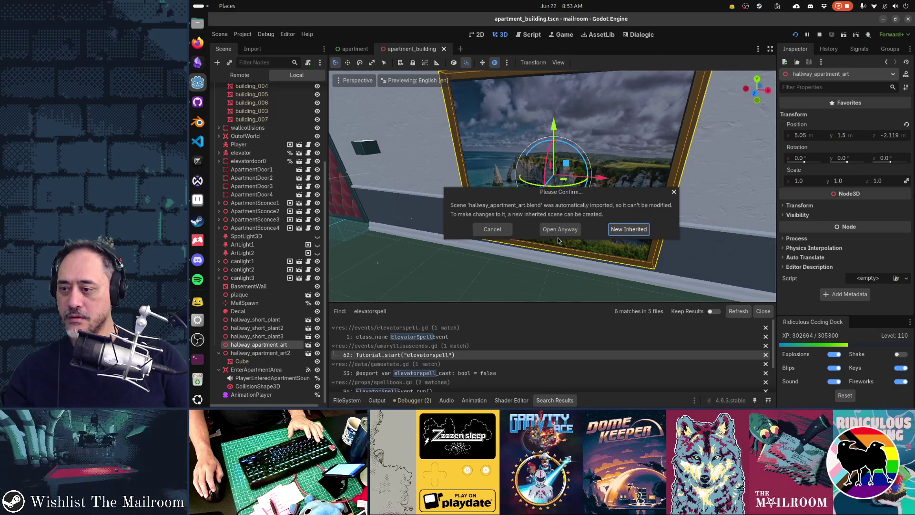
click(553, 230)
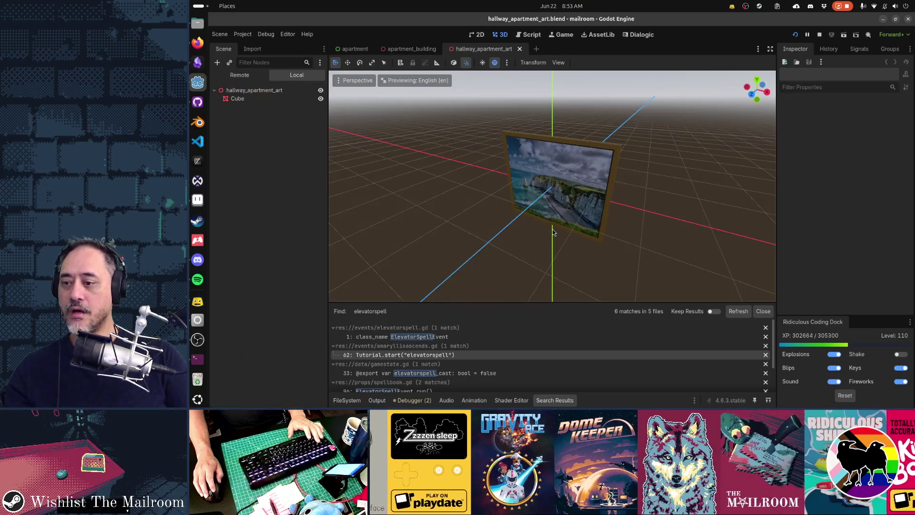
drag(502, 259, 556, 226)
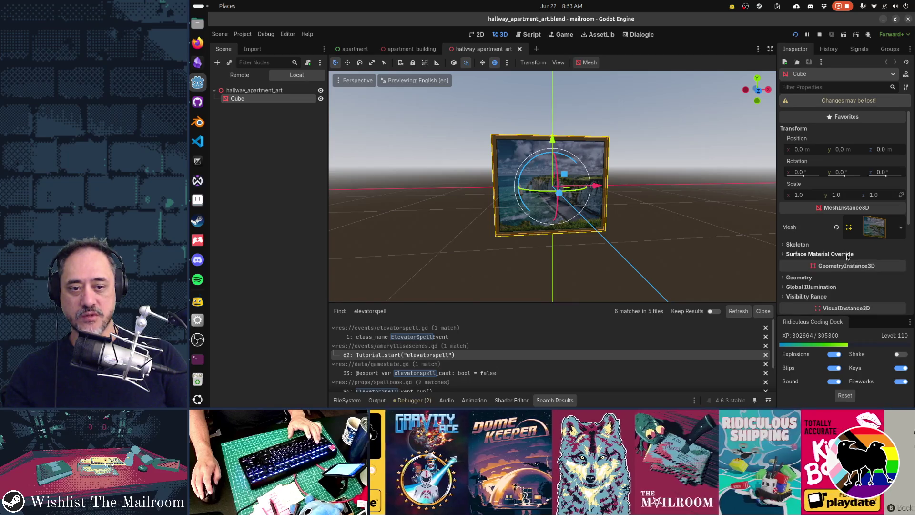
Expand the mesh surfaces and verify Surface 1's material albedo uses the beach photo texture.
click(868, 230)
scroll(853, 267, down, 4)
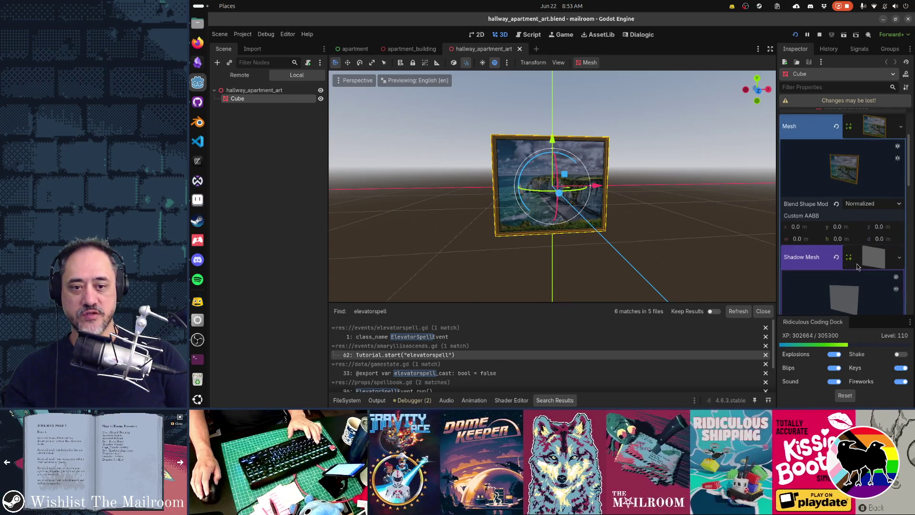
scroll(857, 267, down, 7)
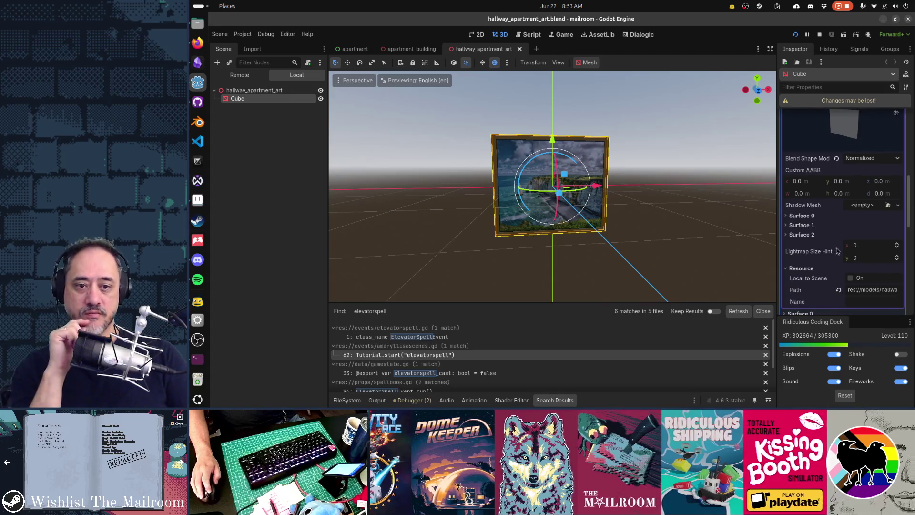
click(802, 226)
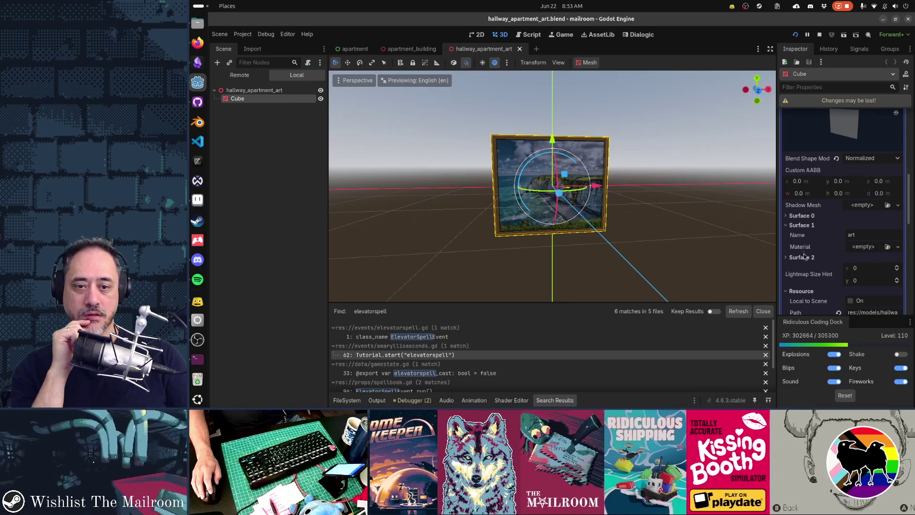
click(803, 258)
click(802, 216)
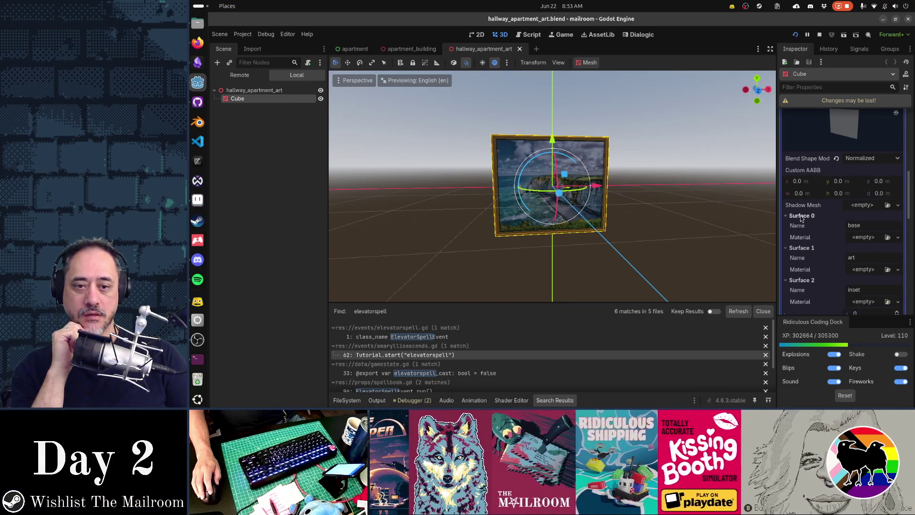
scroll(818, 229, down, 2)
scroll(817, 229, down, 5)
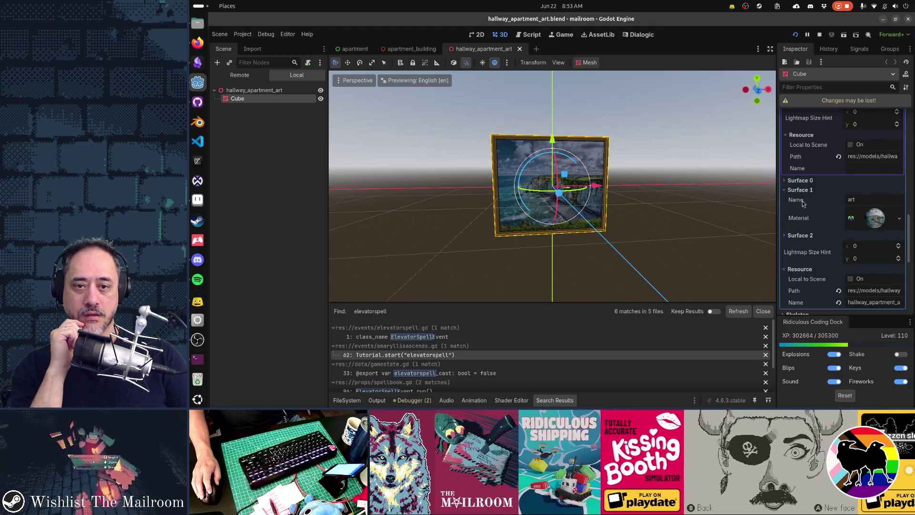
click(874, 222)
scroll(823, 228, down, 4)
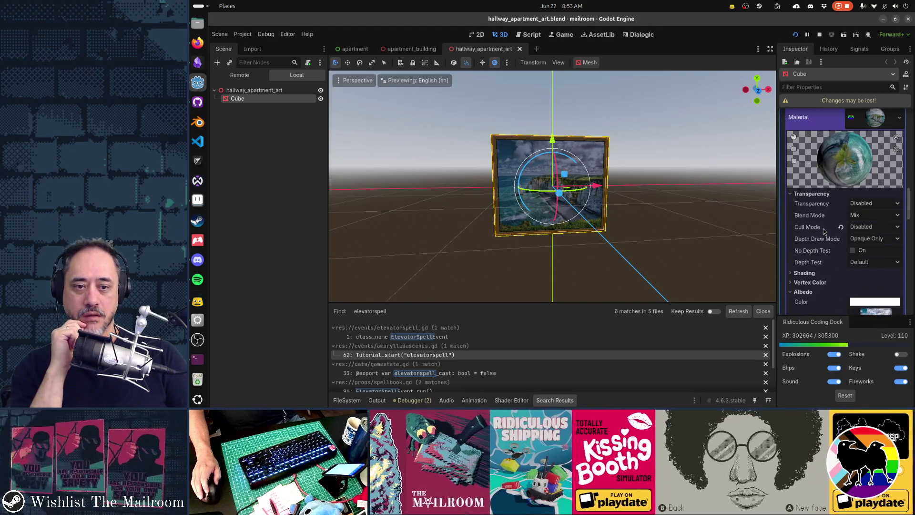
scroll(839, 229, down, 4)
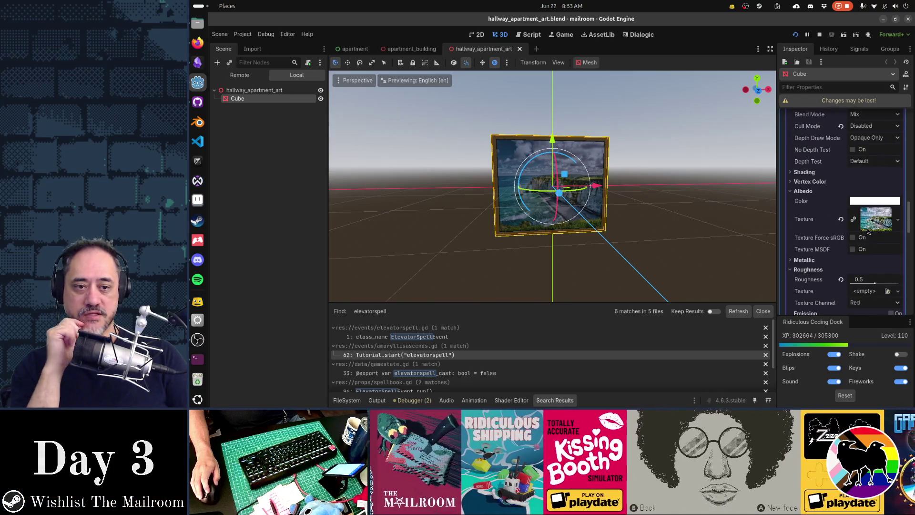
Cycle through the windows back to Godot and return to the apartment_building scene.
key(alt+Tab)
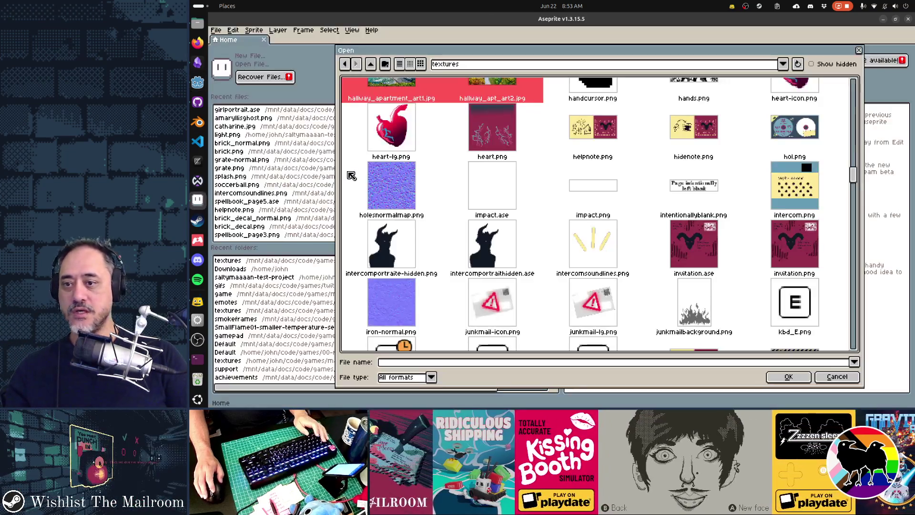
key(alt+Tab)
key(alt+shift+Tab)
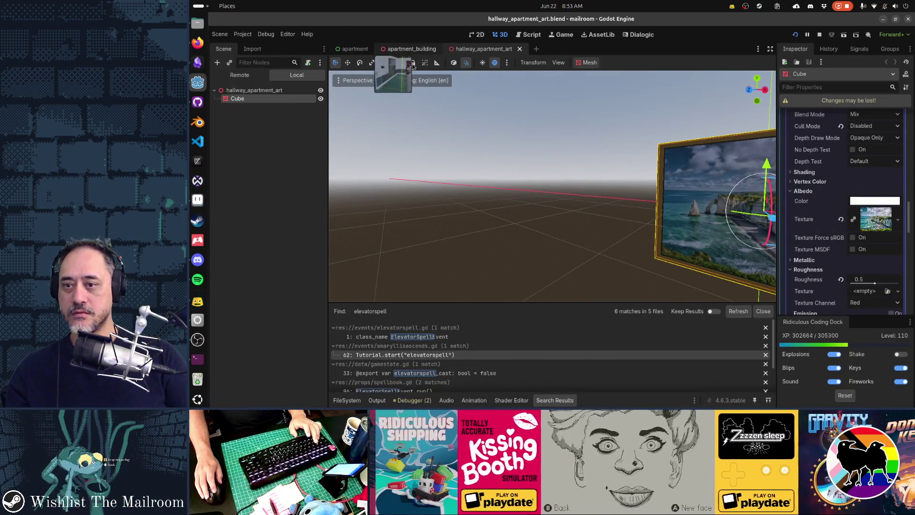
click(408, 49)
Fly the viewport down the hallway and select the Welcome home! poster by the elevator.
key(w)
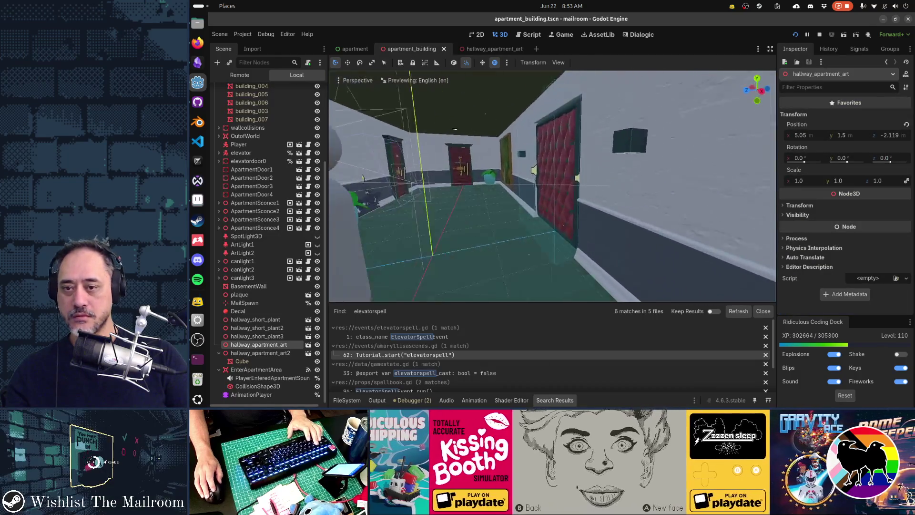
key(s)
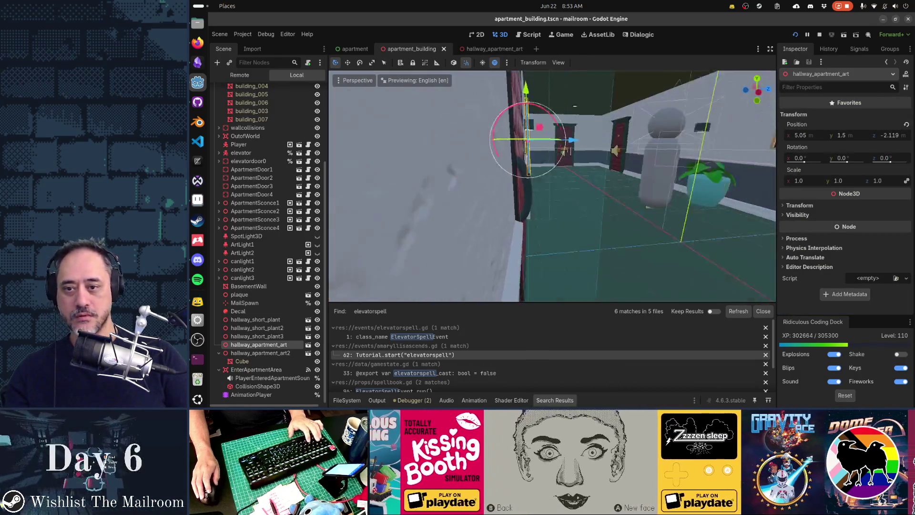
key(w)
key(s)
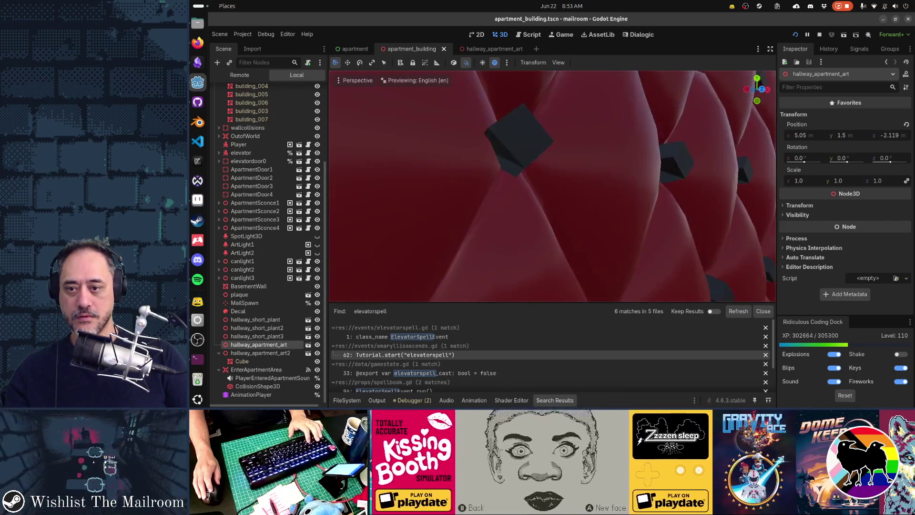
key(s)
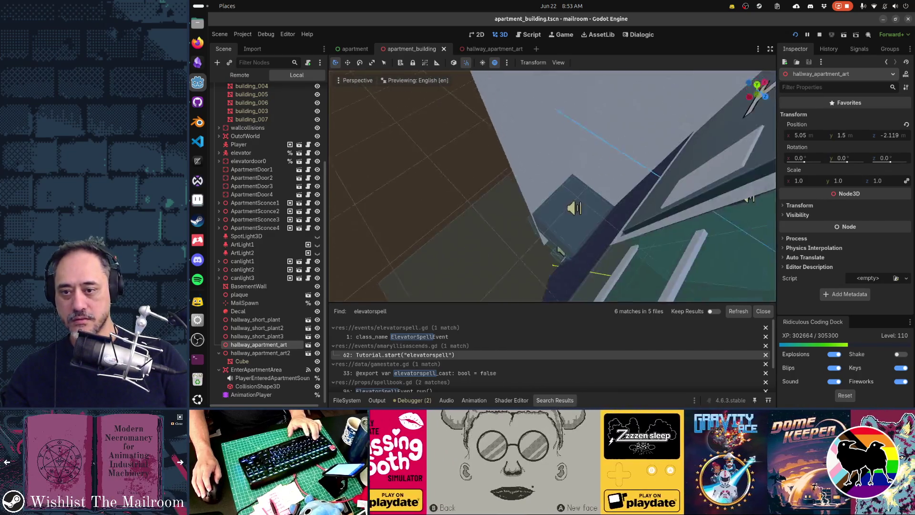
key(w)
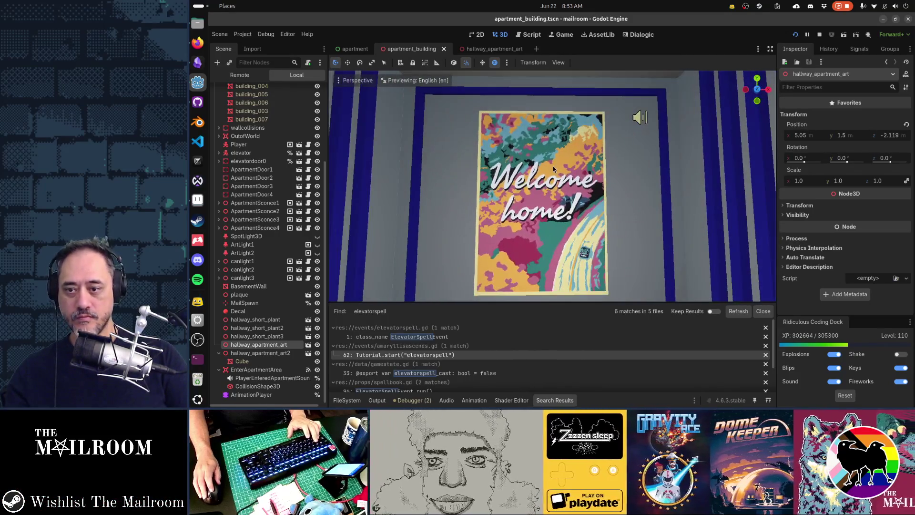
click(542, 200)
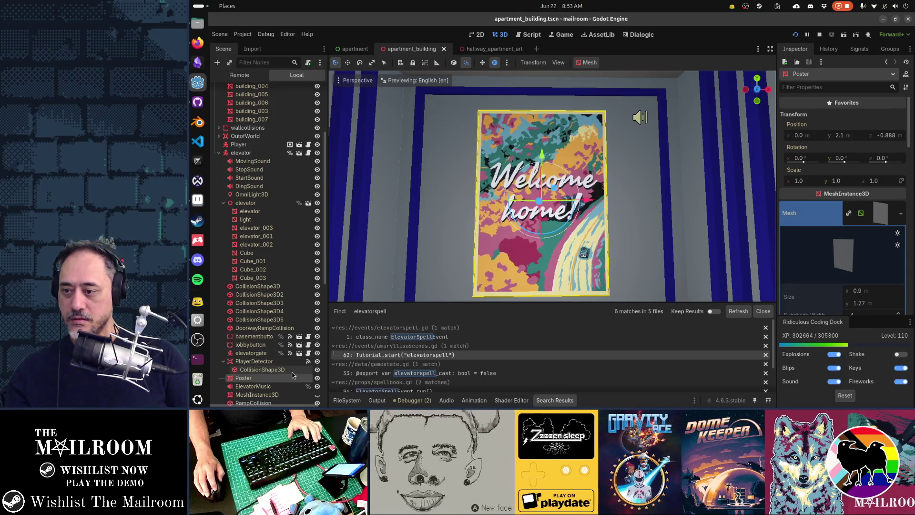
Review the poster's shader material using poster6.png, then switch back to Aseprite.
scroll(861, 221, down, 3)
scroll(862, 221, down, 6)
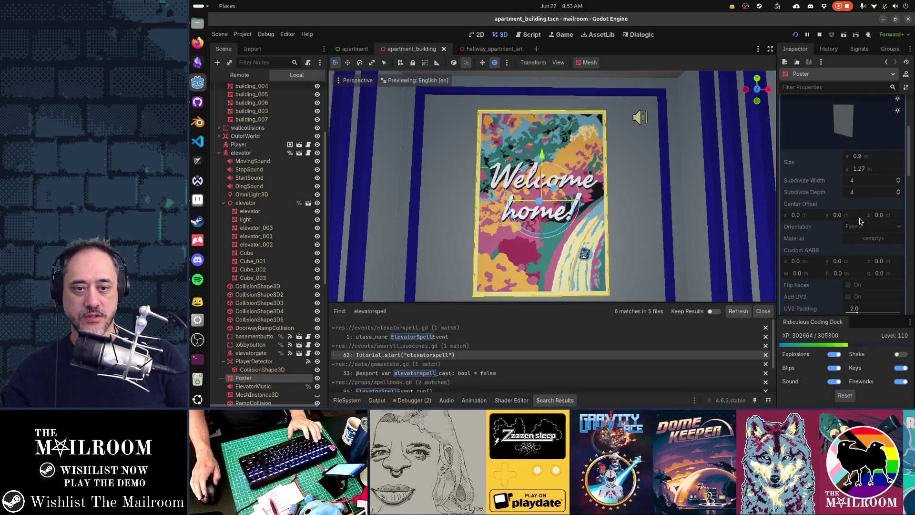
scroll(861, 221, down, 7)
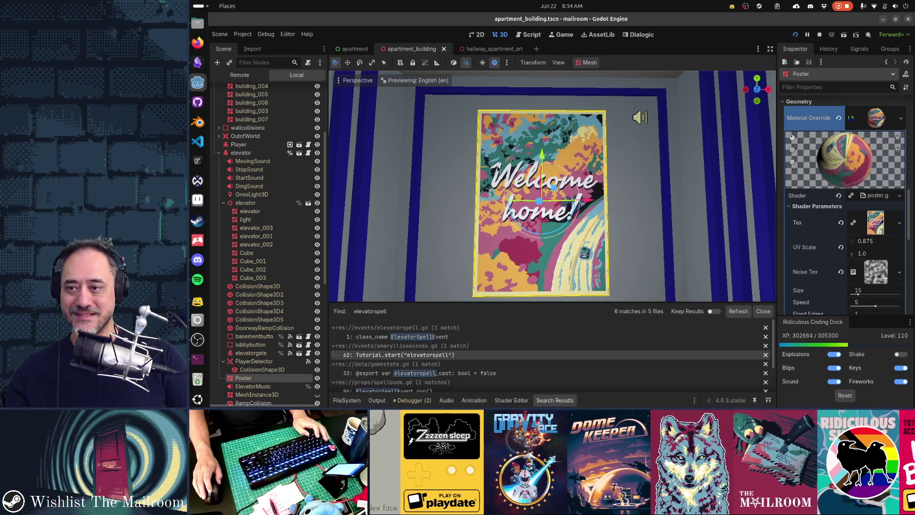
key(alt+Tab)
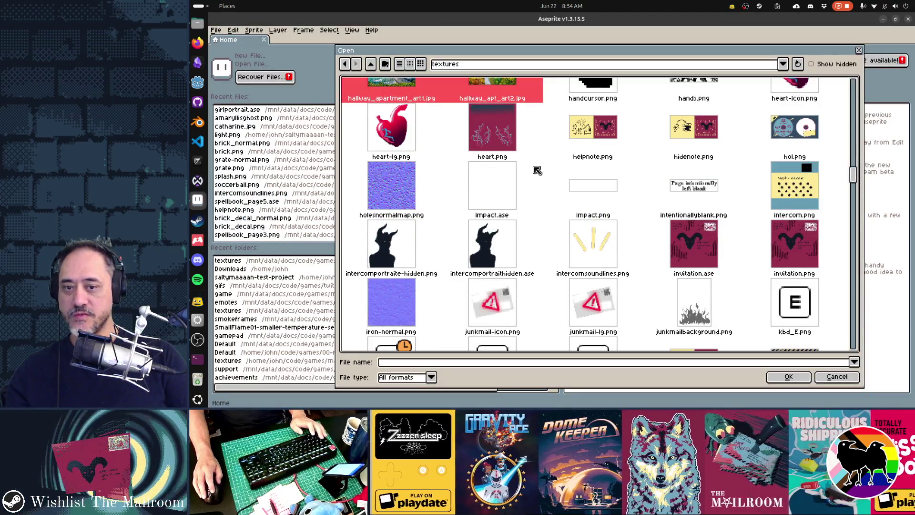
Open poster6.ase from the game's textures folder in Aseprite.
scroll(722, 285, down, 10)
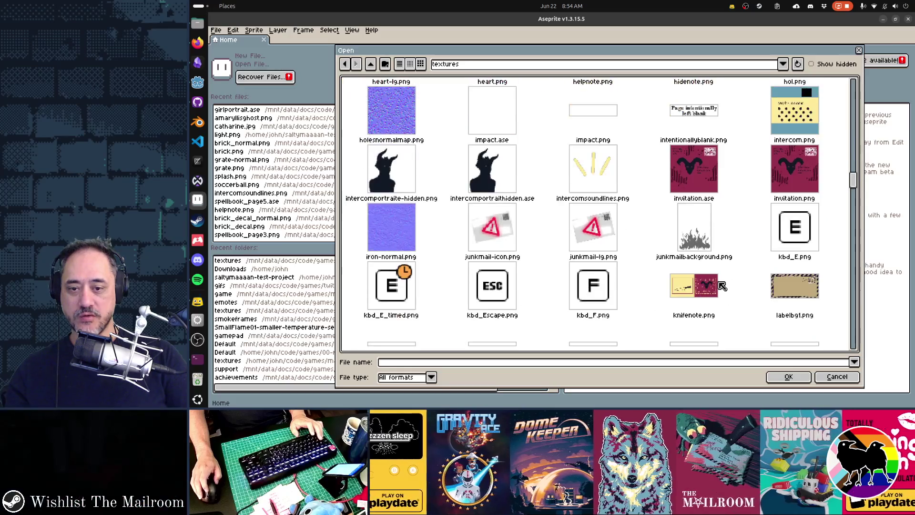
scroll(722, 286, down, 10)
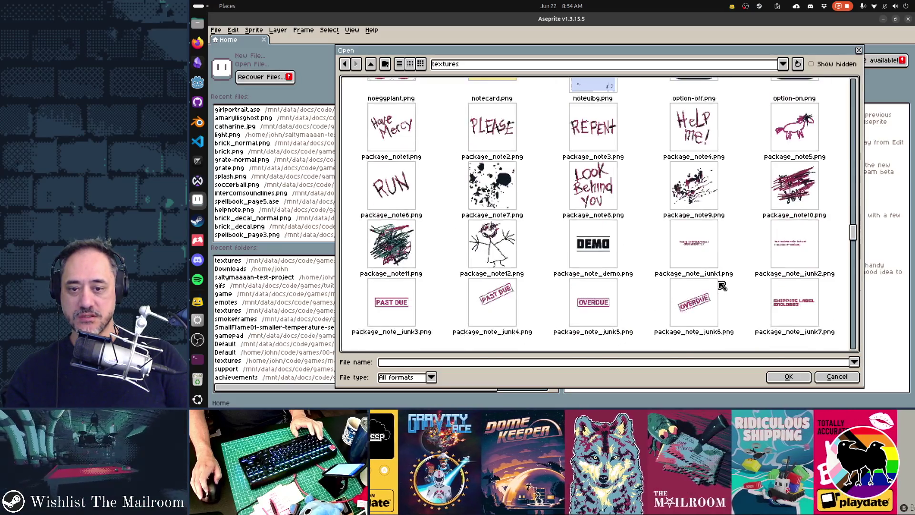
scroll(722, 285, down, 3)
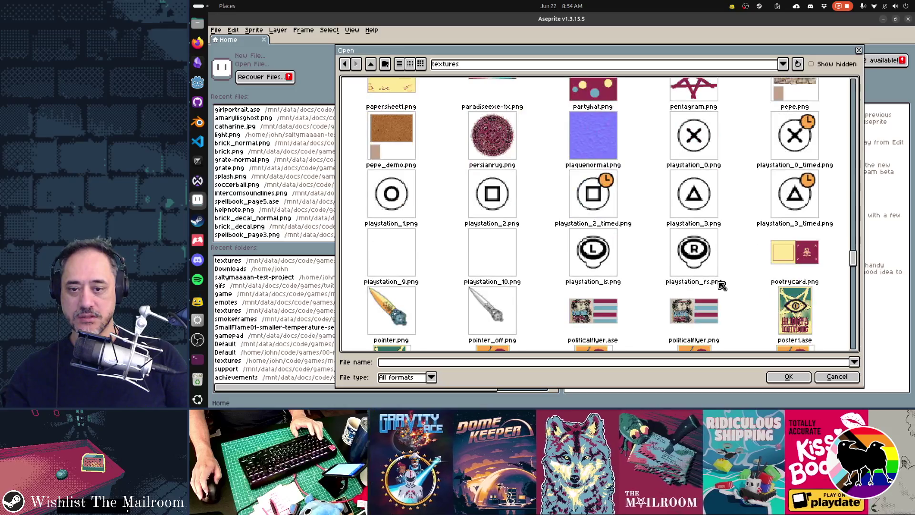
scroll(722, 286, down, 3)
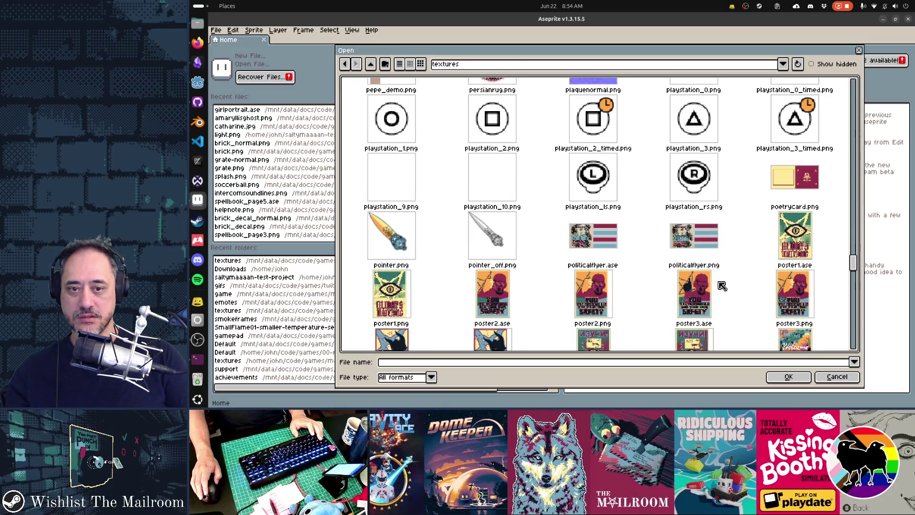
scroll(723, 285, down, 1)
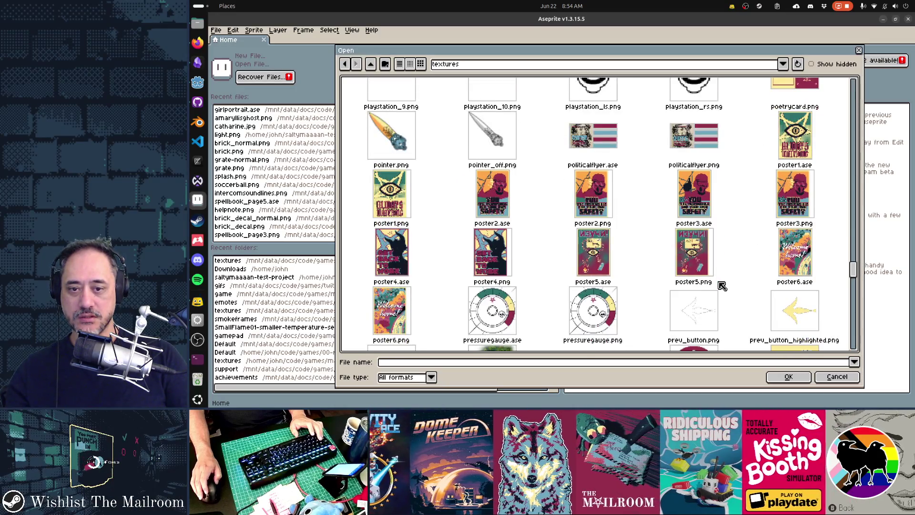
click(793, 256)
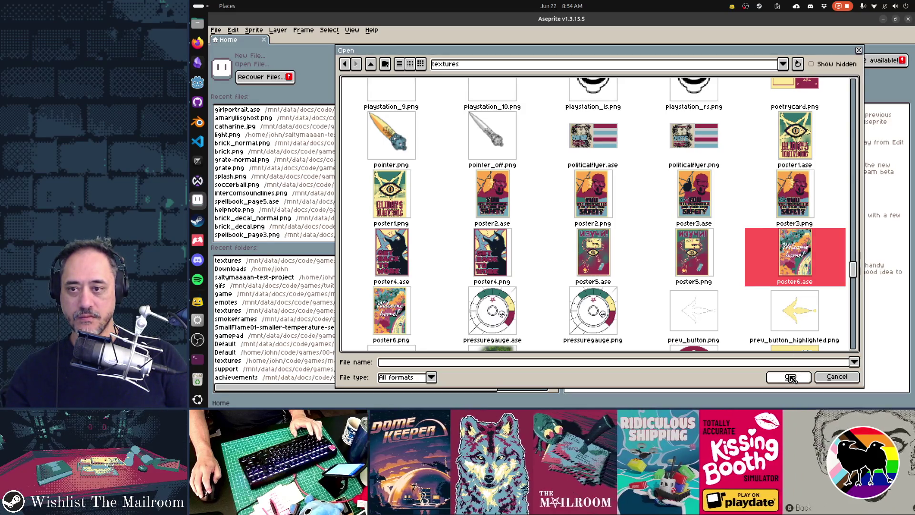
scroll(717, 272, up, 15)
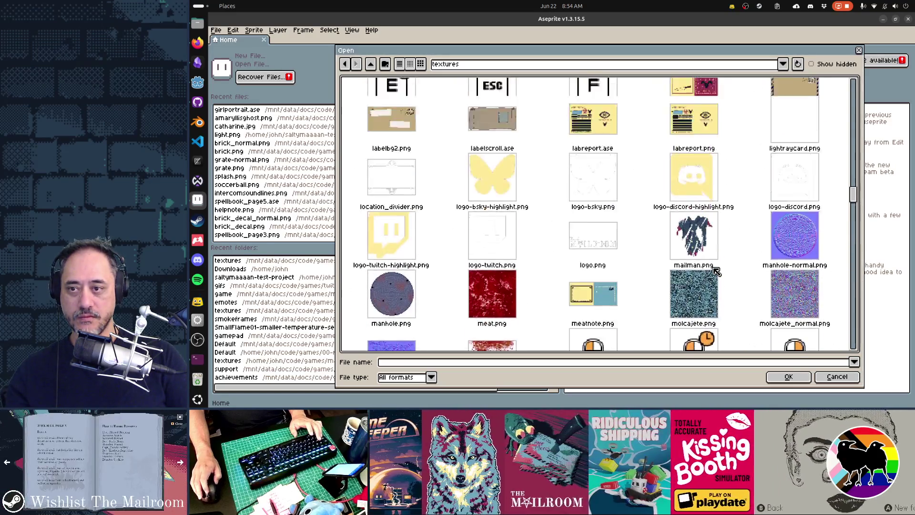
scroll(716, 272, up, 5)
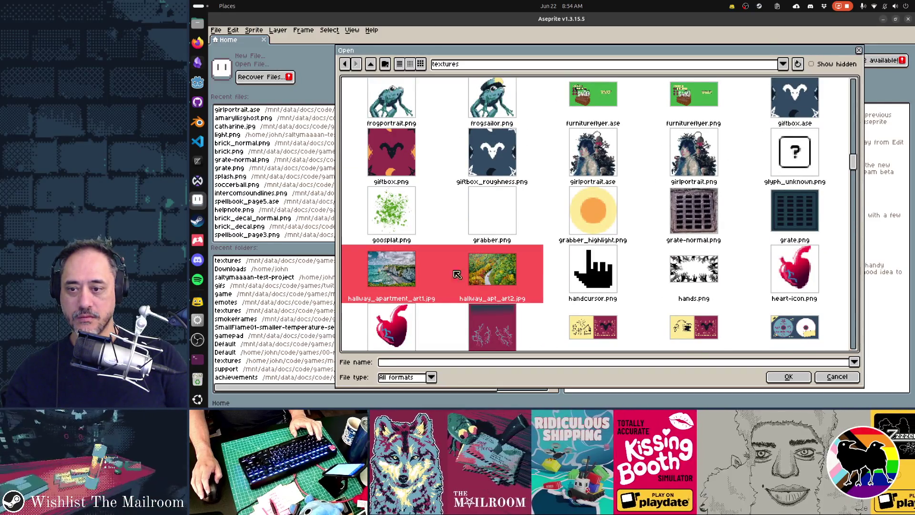
click(789, 377)
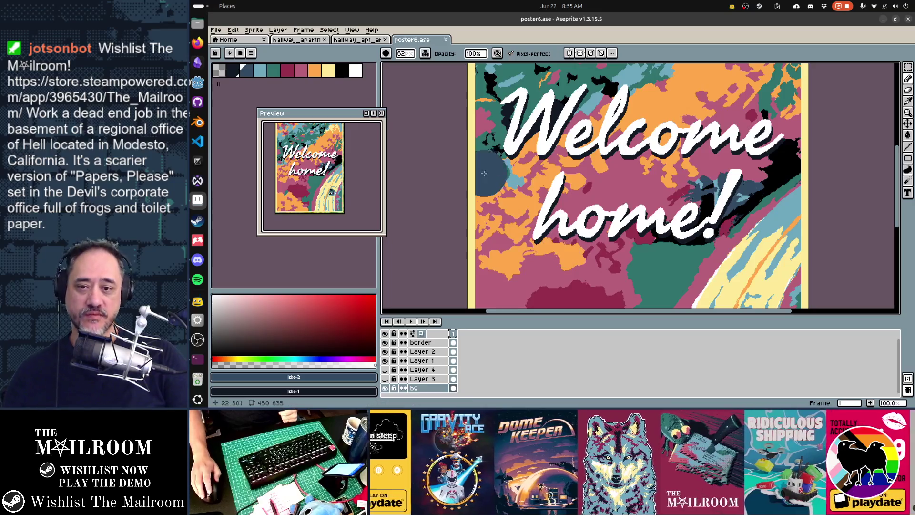
scroll(660, 231, up, 3)
scroll(659, 231, down, 2)
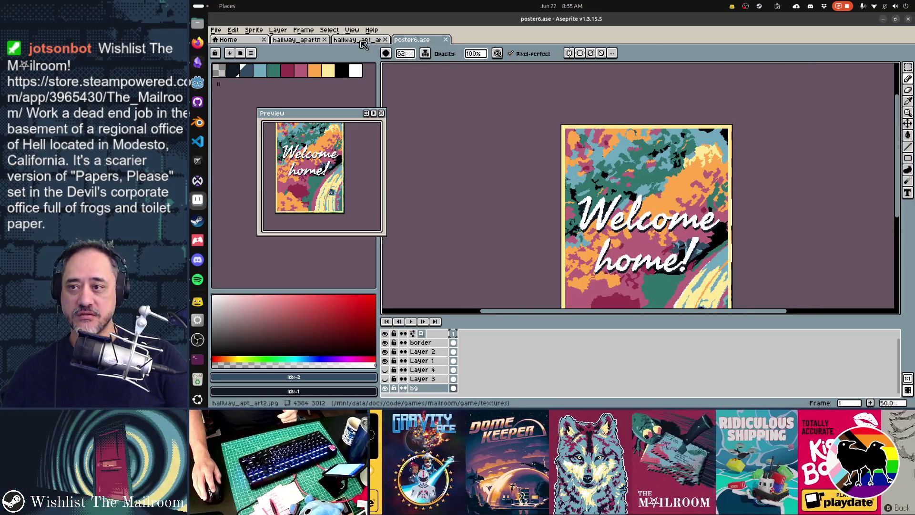
click(360, 41)
scroll(527, 159, down, 10)
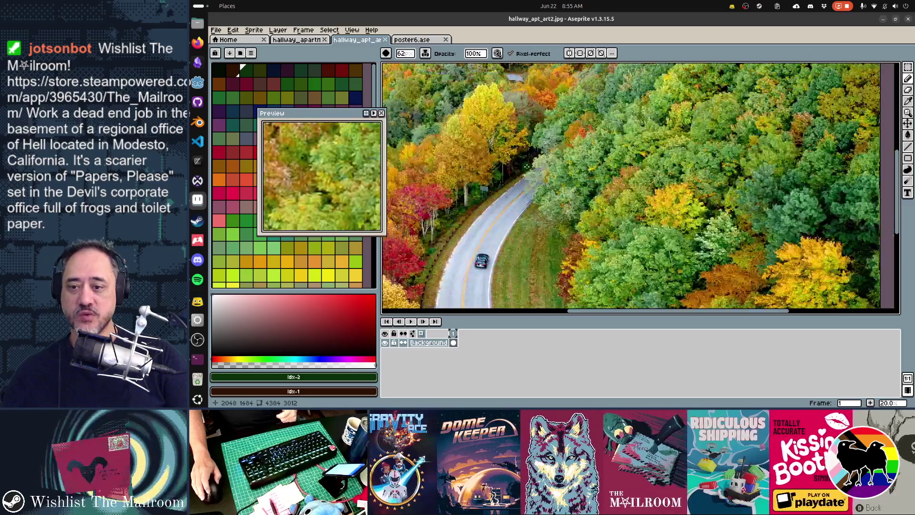
scroll(527, 182, up, 6)
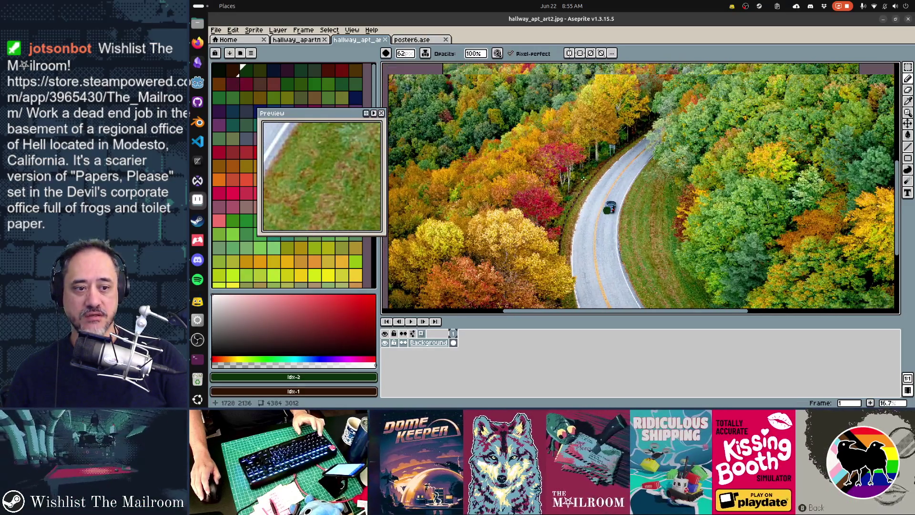
scroll(576, 172, up, 1)
scroll(629, 184, up, 2)
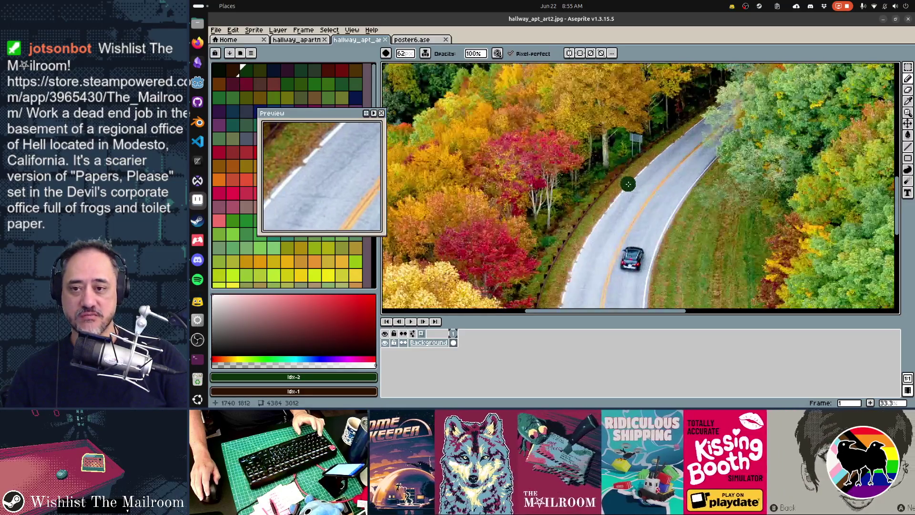
click(414, 40)
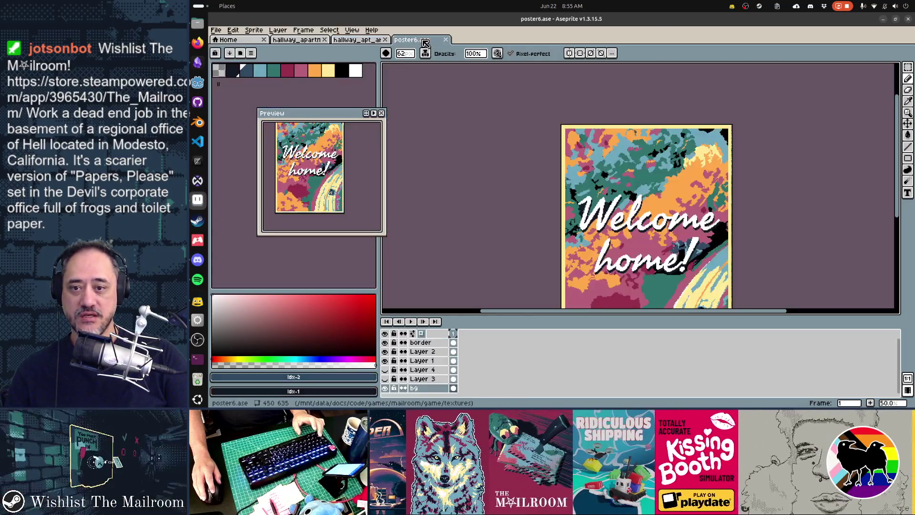
scroll(654, 153, up, 1)
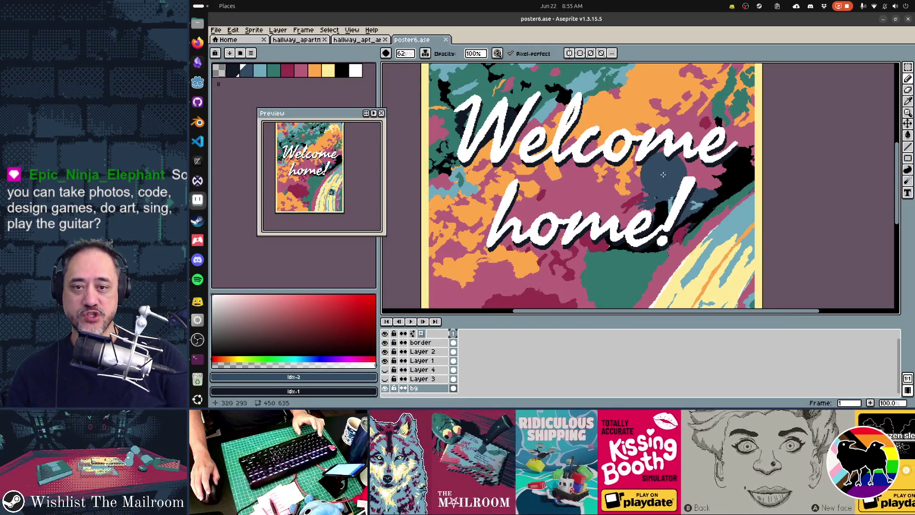
scroll(668, 176, up, 2)
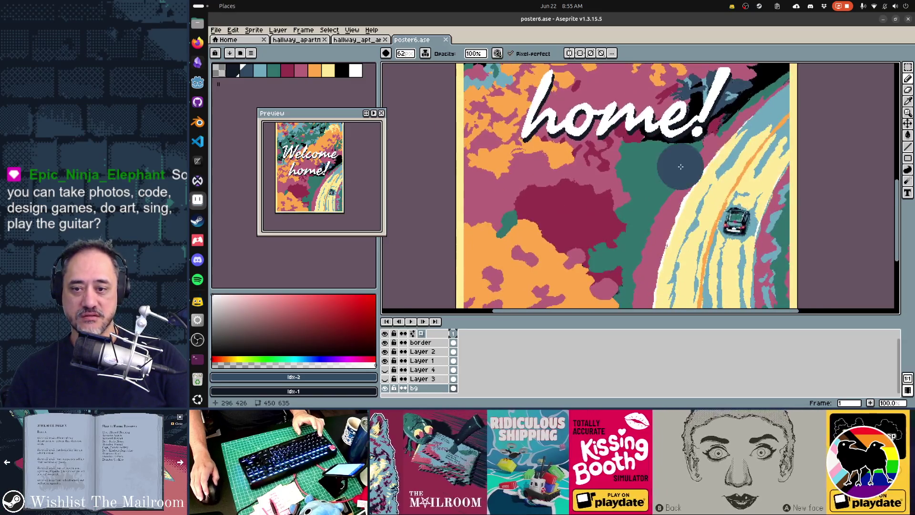
scroll(665, 186, down, 1)
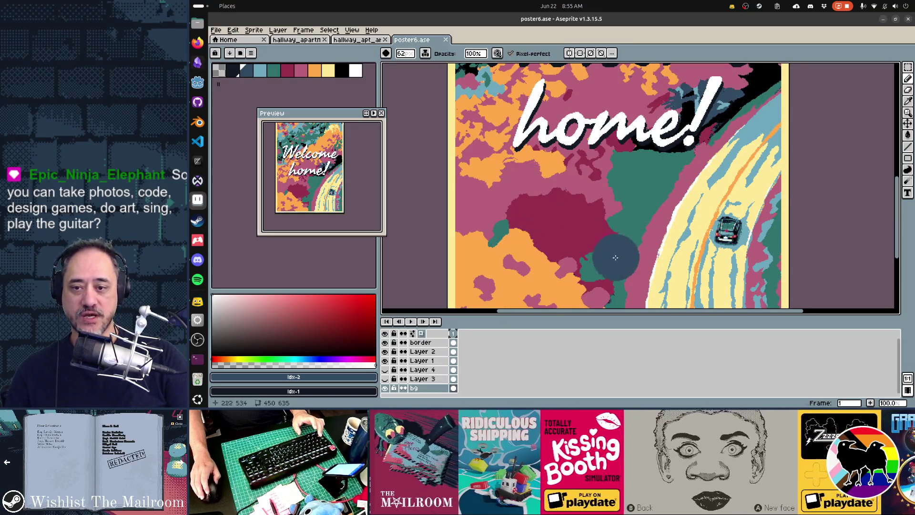
drag(604, 195, 614, 172)
scroll(614, 171, up, 5)
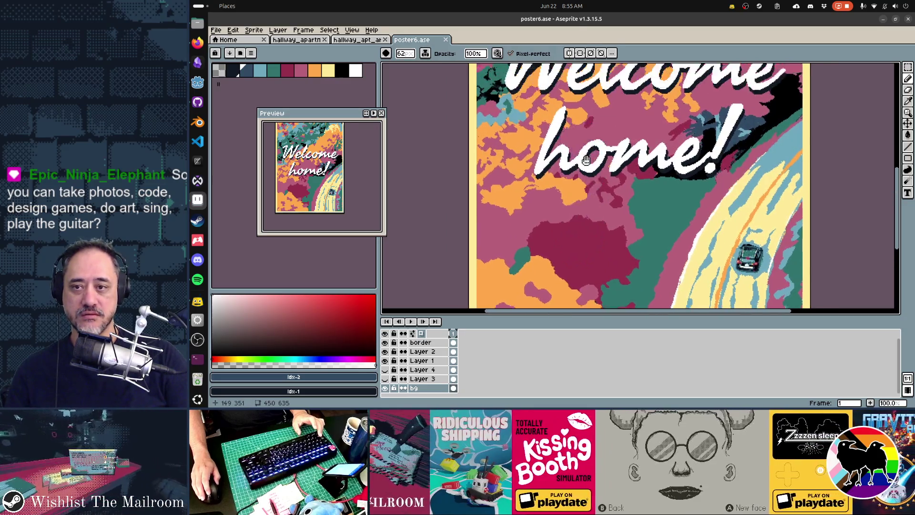
scroll(606, 127, up, 2)
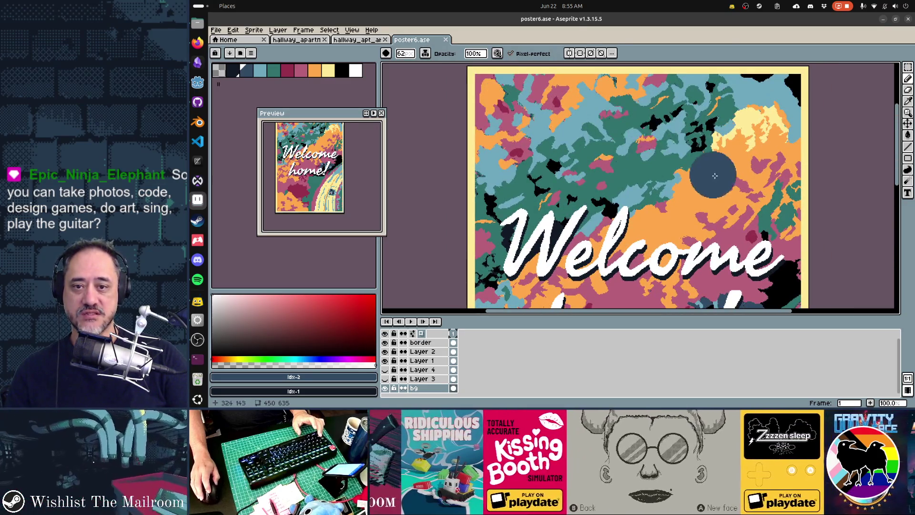
click(349, 41)
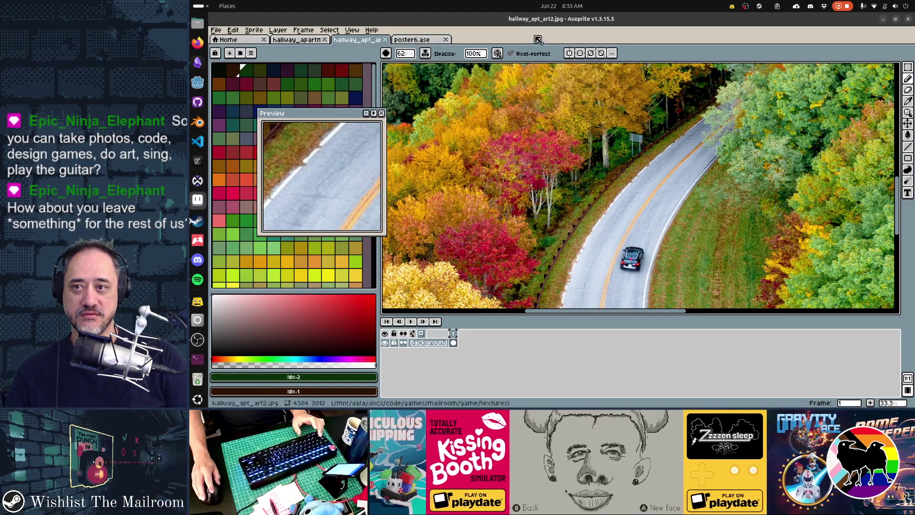
click(433, 45)
scroll(691, 157, down, 4)
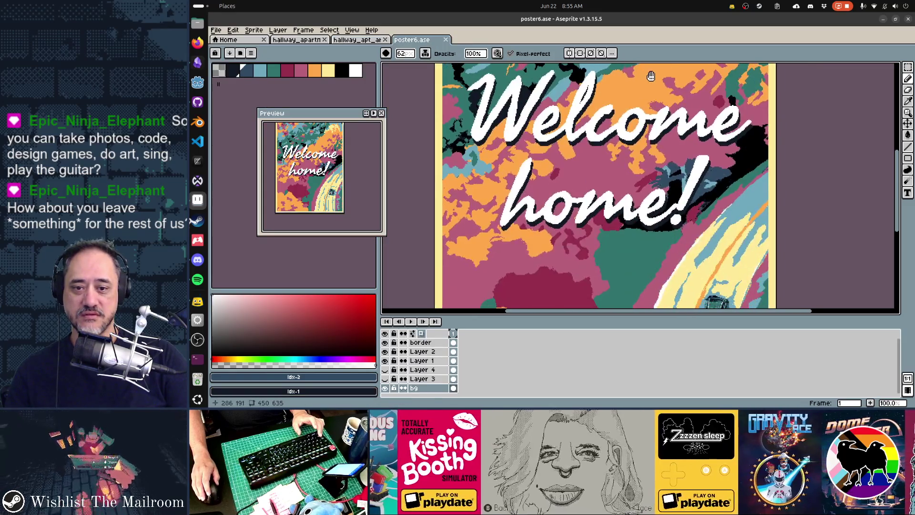
drag(691, 158, 706, 117)
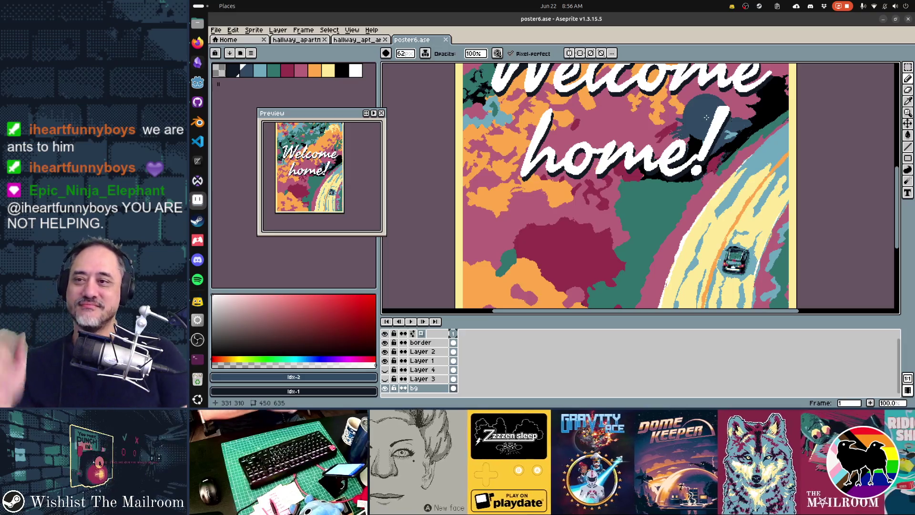
Zoom out and pan the Welcome home! poster toward its bottom edge.
scroll(615, 148, down, 1)
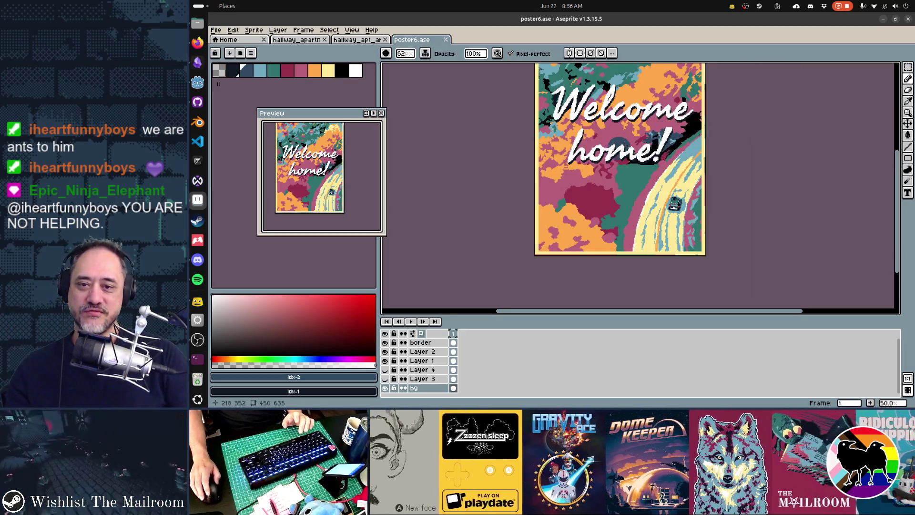
scroll(664, 279, up, 2)
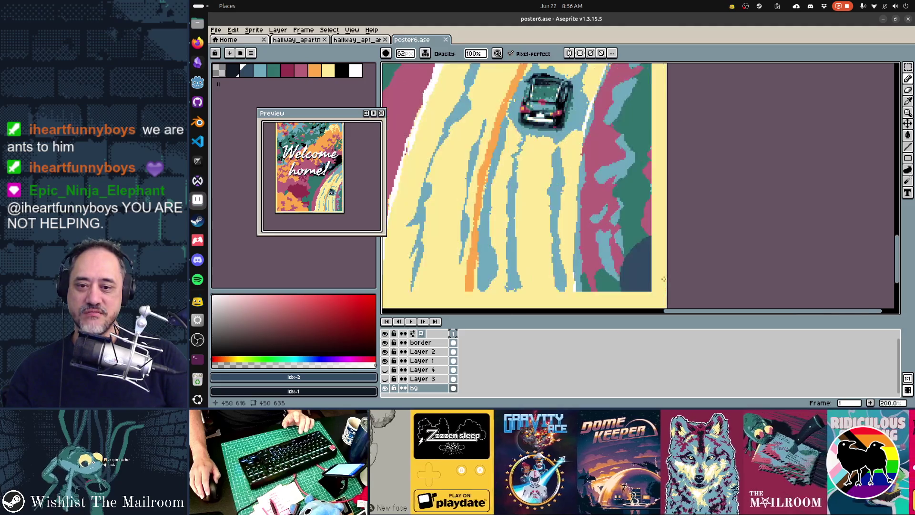
scroll(664, 279, up, 1)
scroll(667, 238, down, 3)
mouse_move(672, 194)
mouse_down()
mouse_move(734, 213)
mouse_move(730, 183)
mouse_up()
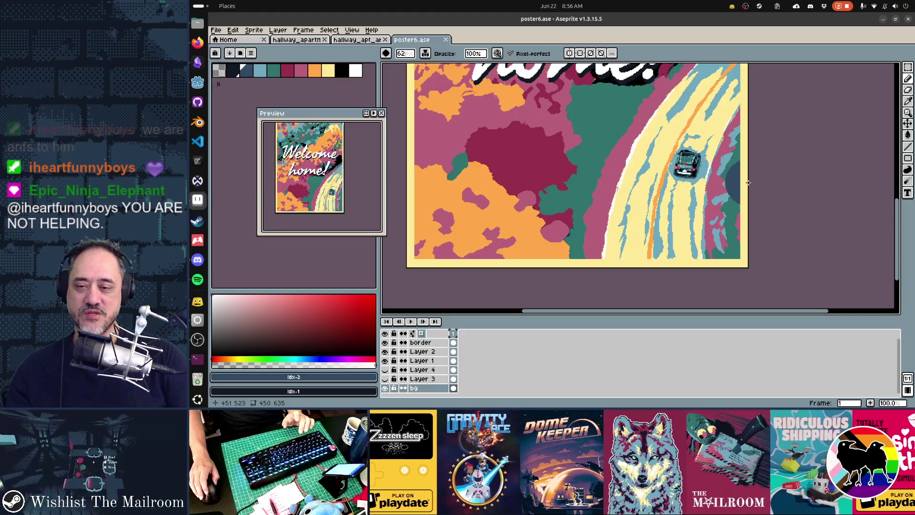
scroll(748, 182, down, 2)
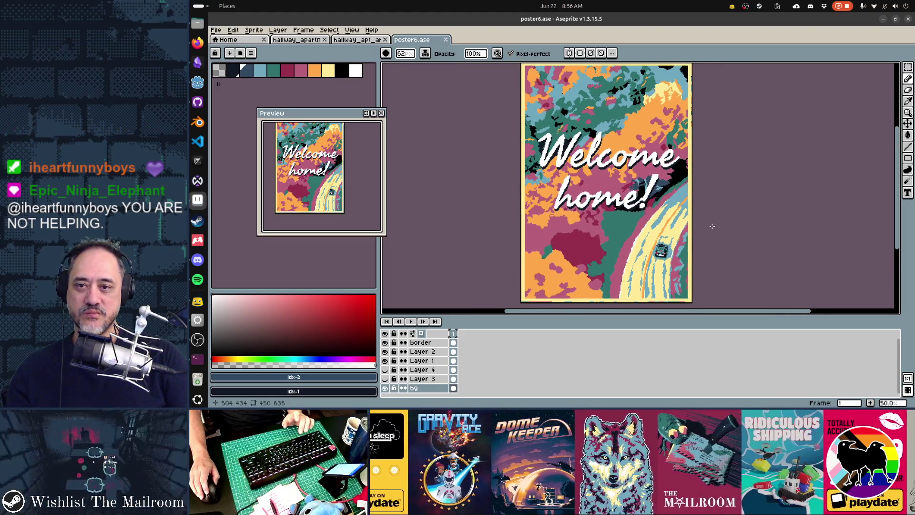
Switch to the road photo hallway_apt_art2.jpg and zoom out.
key(ctrl+shift+Tab)
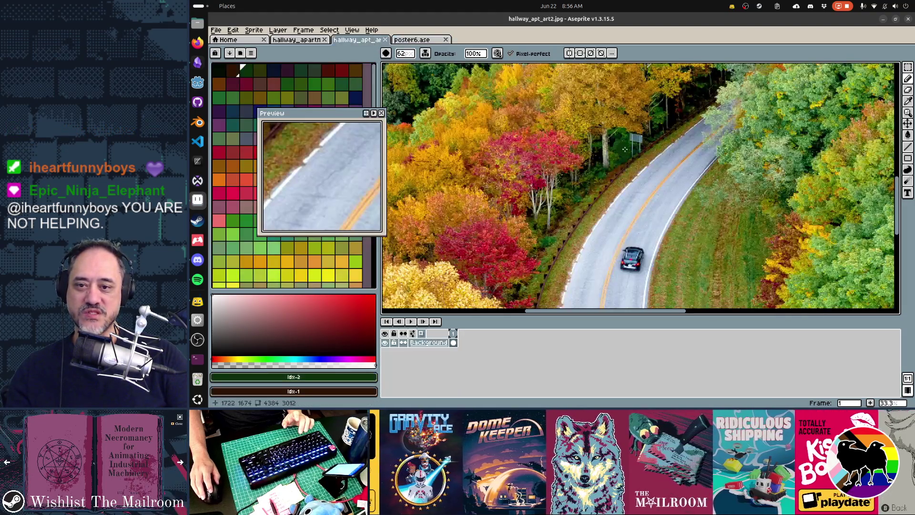
scroll(676, 164, down, 3)
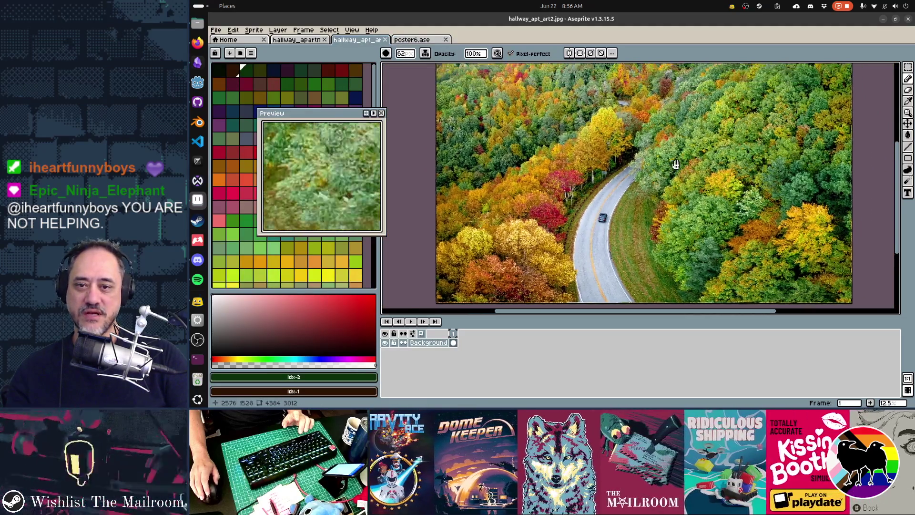
scroll(672, 169, down, 1)
Switch to hallway_apartment_art1.jpg and zoom to see the sea-cliffs photo whole.
key(ctrl+shift+Tab)
scroll(677, 154, down, 2)
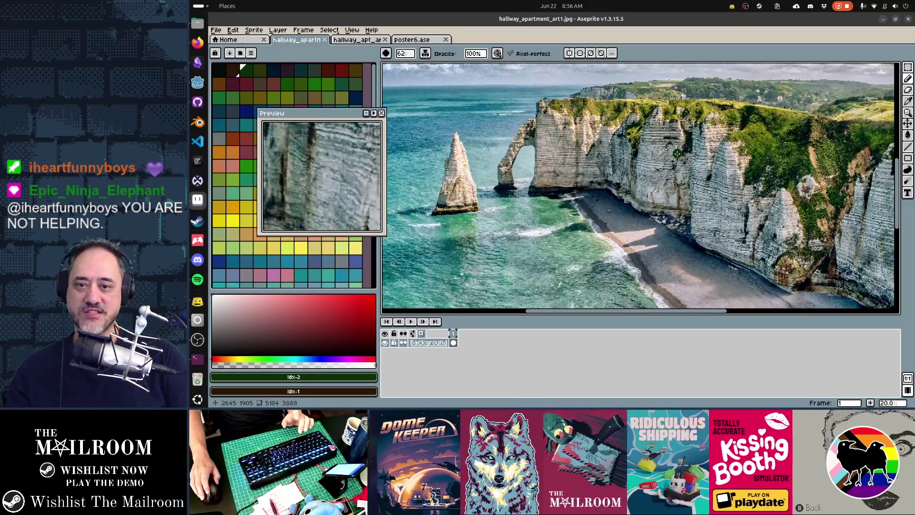
scroll(677, 153, down, 1)
scroll(677, 153, down, 3)
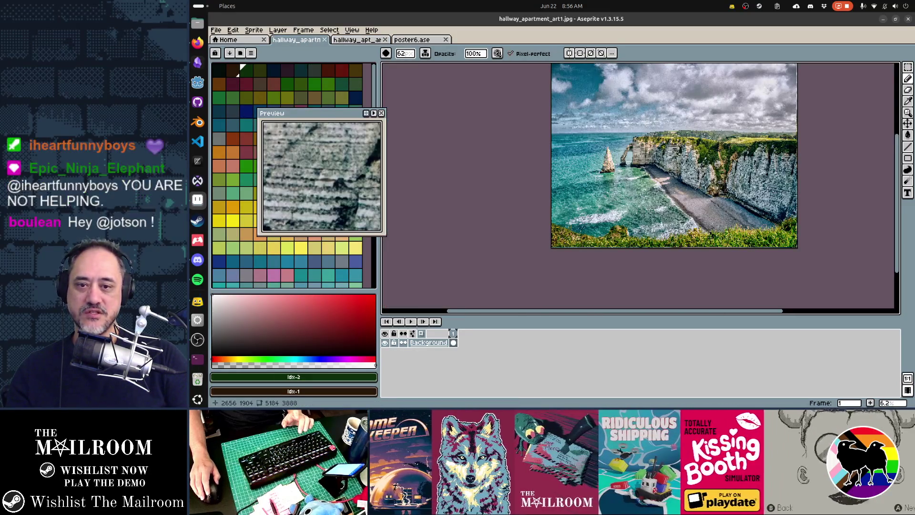
scroll(678, 153, up, 3)
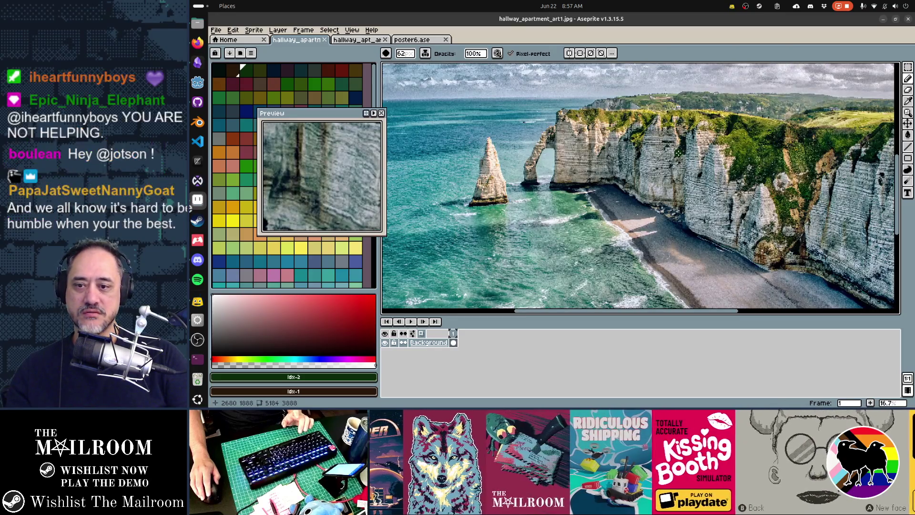
scroll(679, 153, down, 1)
scroll(704, 131, down, 1)
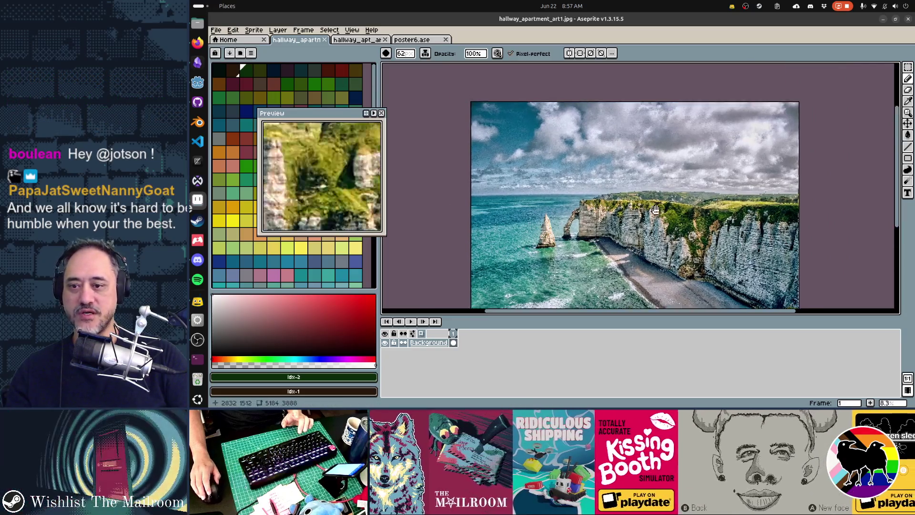
click(197, 24)
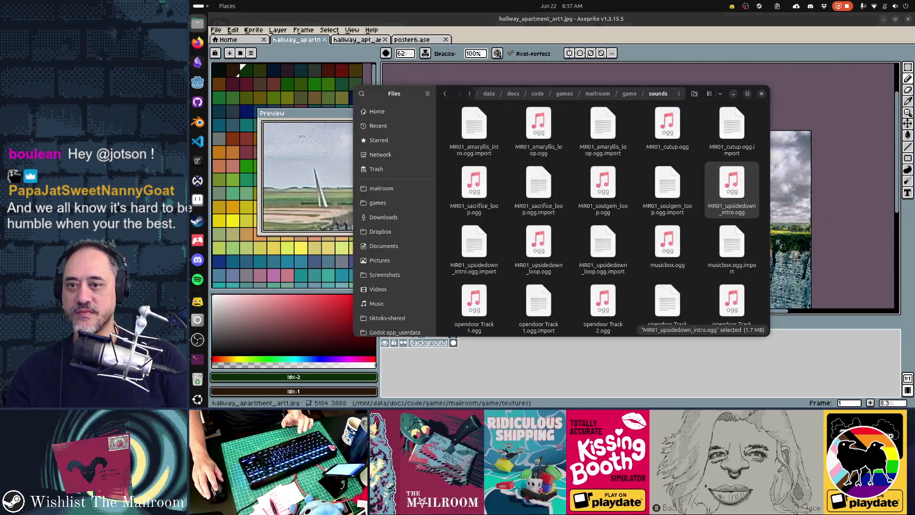
Check the Pictures folders' total size in Files, then close the file browser.
click(196, 23)
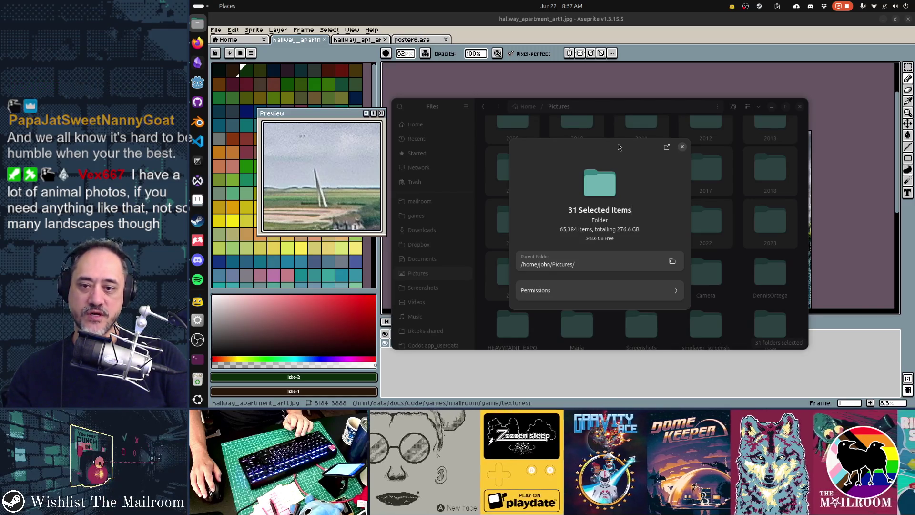
key(alt+Tab)
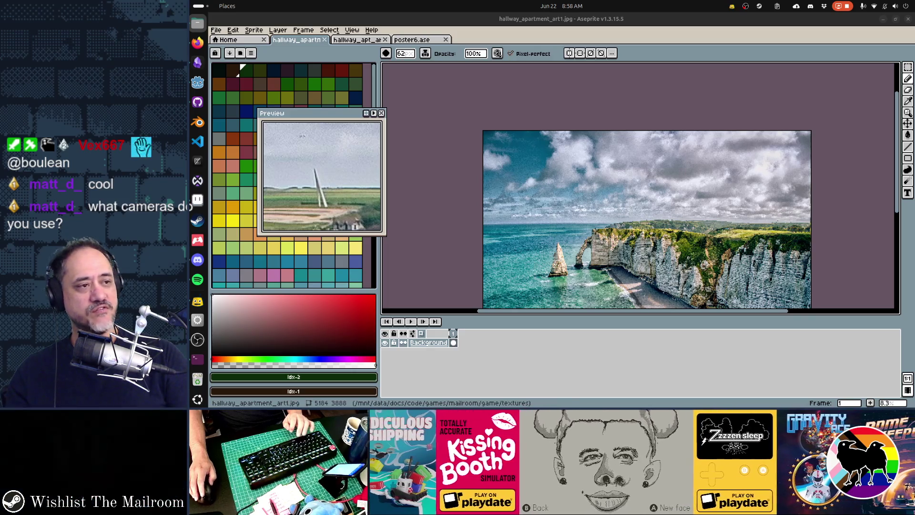
click(197, 42)
Bring the Google Photos crow picture to the front over the cliff image.
click(198, 43)
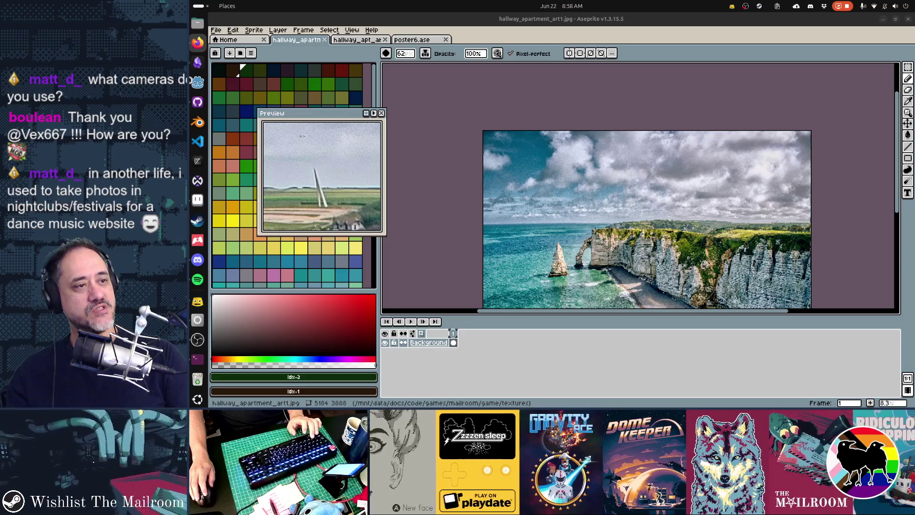
key(alt+Tab)
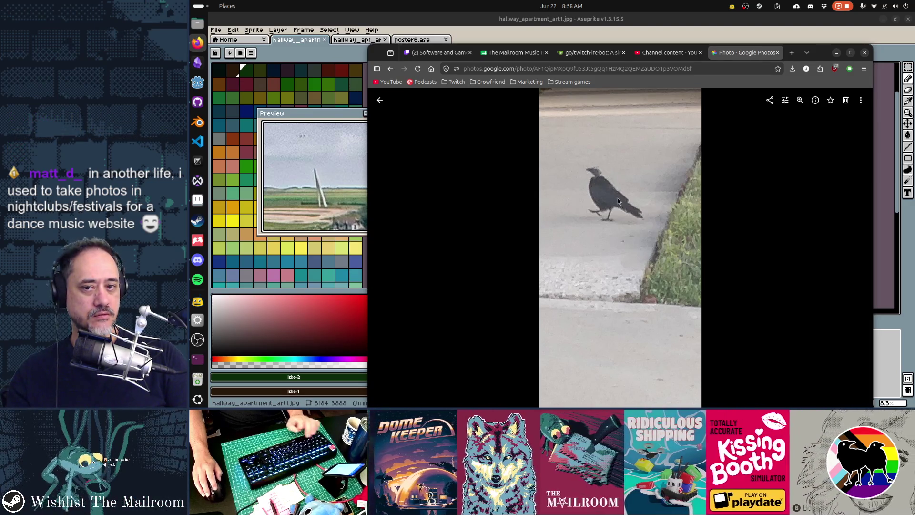
key(alt+Tab)
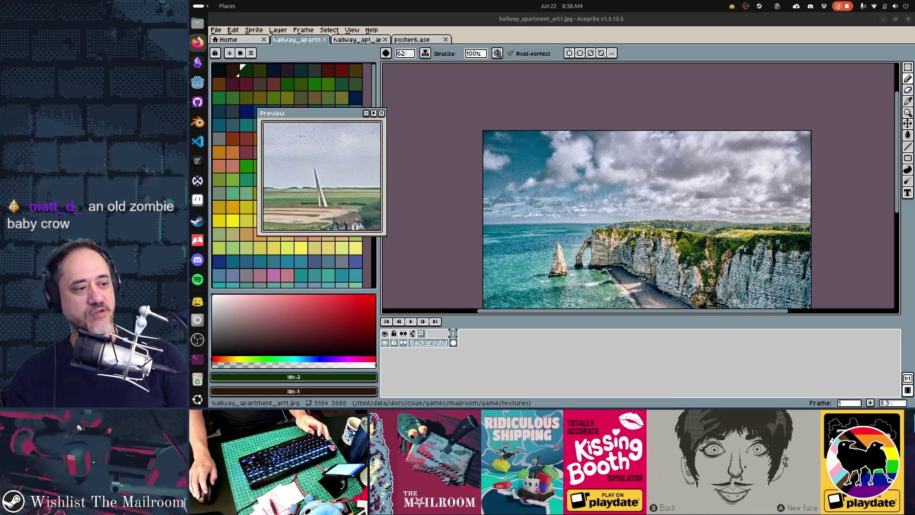
key(alt+Tab)
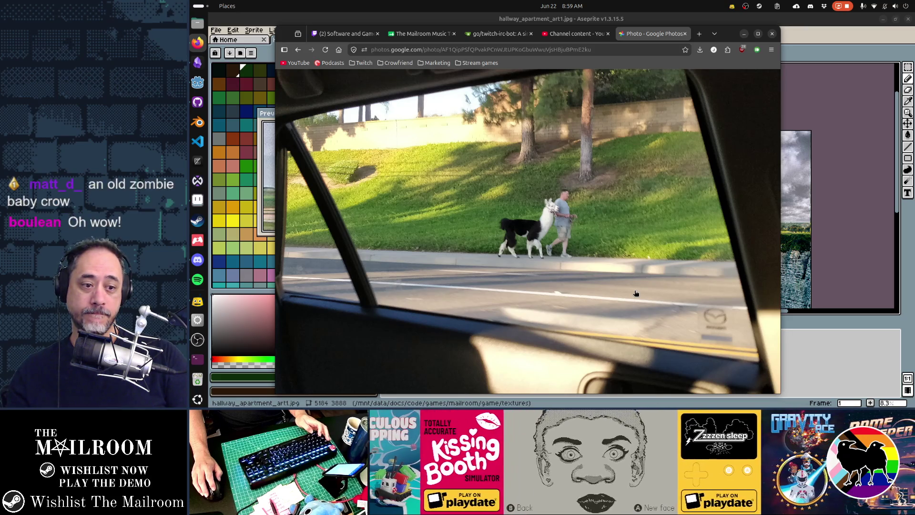
key(super+h)
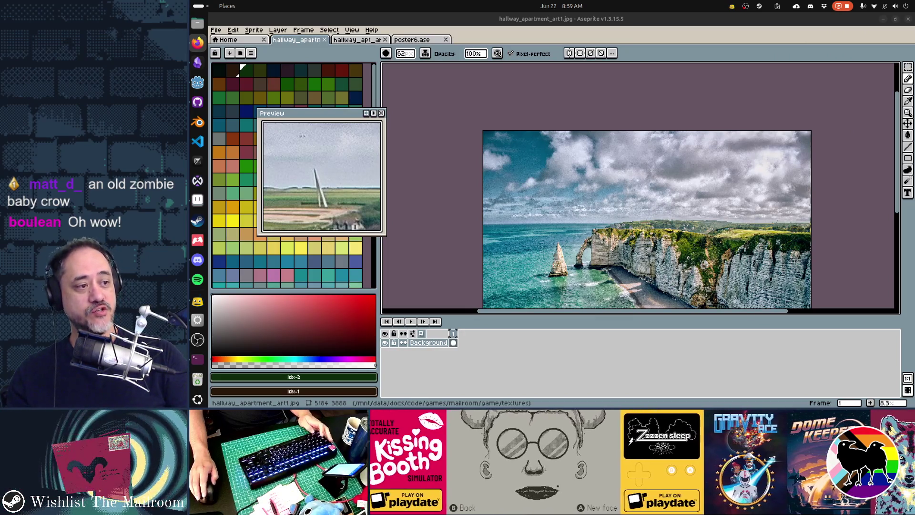
key(alt+Tab)
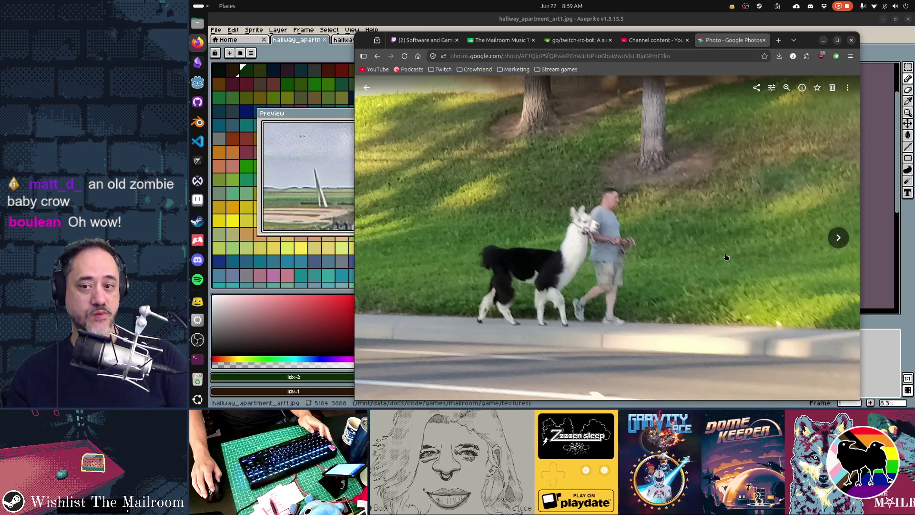
key(alt+Tab)
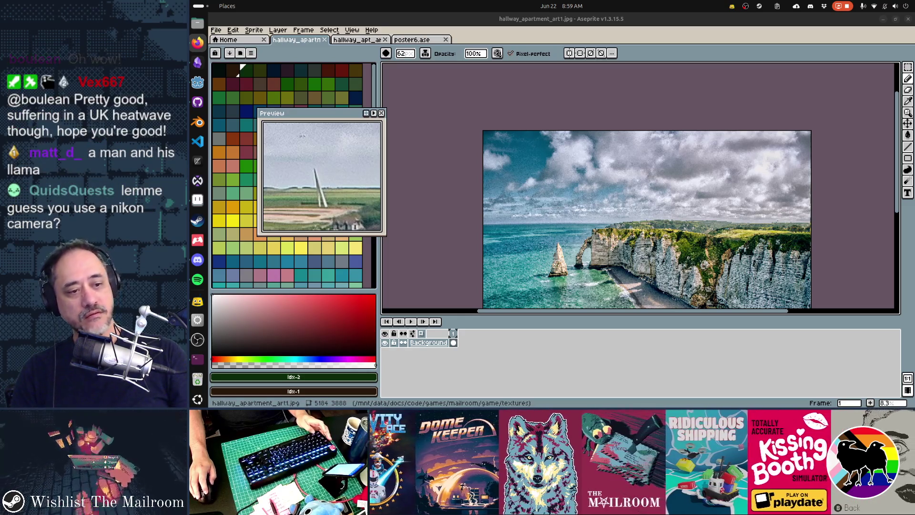
key(alt+Tab)
drag(773, 270, 723, 286)
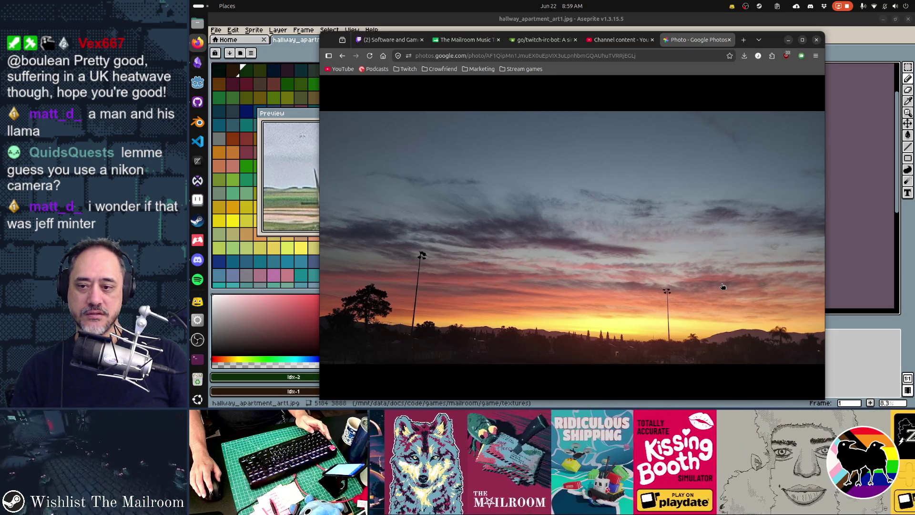
key(super+h)
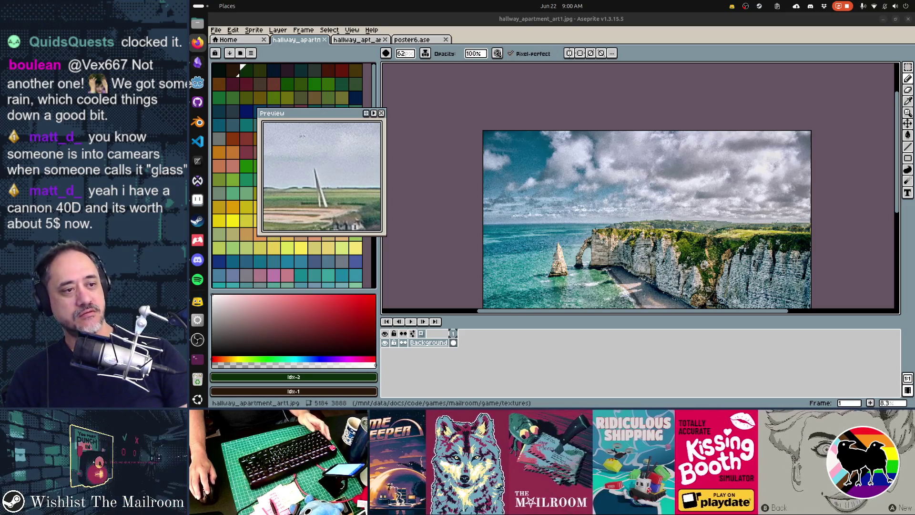
key(alt+Tab)
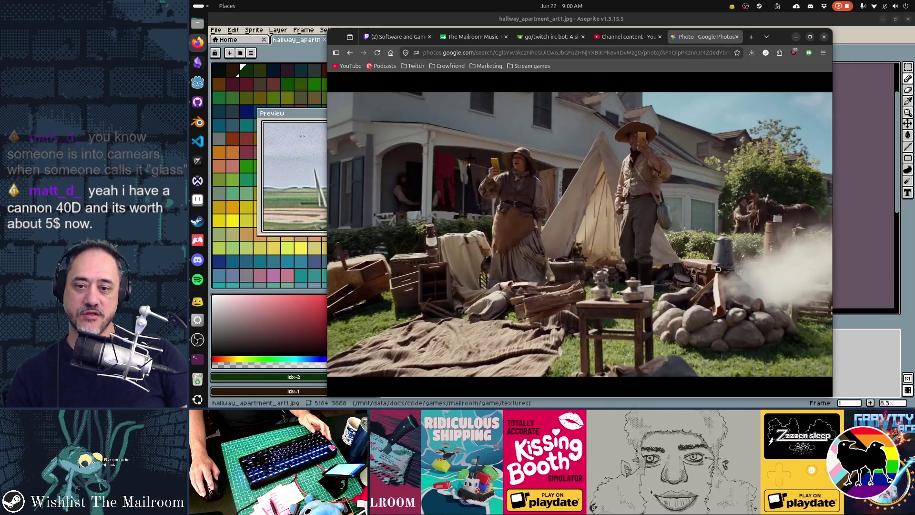
key(alt+Tab)
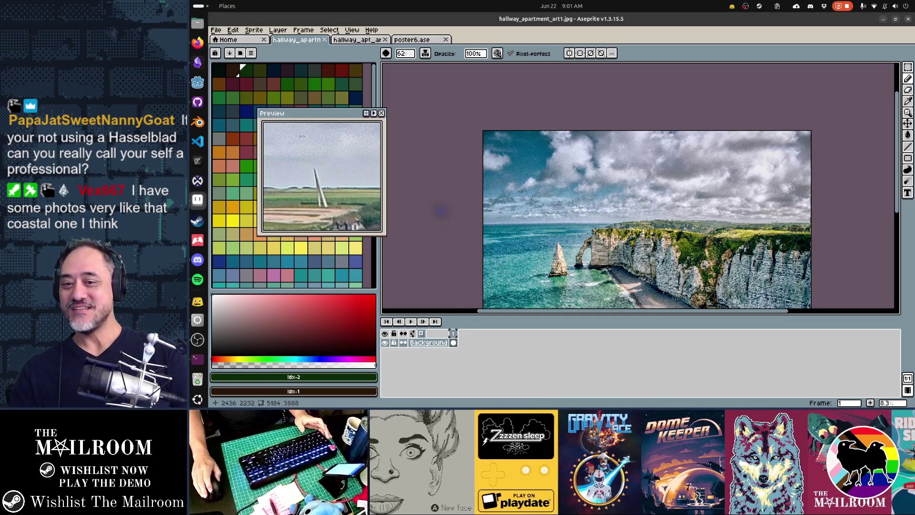
Zoom out on the cliff image, then switch to Godot's apartment_building scene.
scroll(610, 221, down, 1)
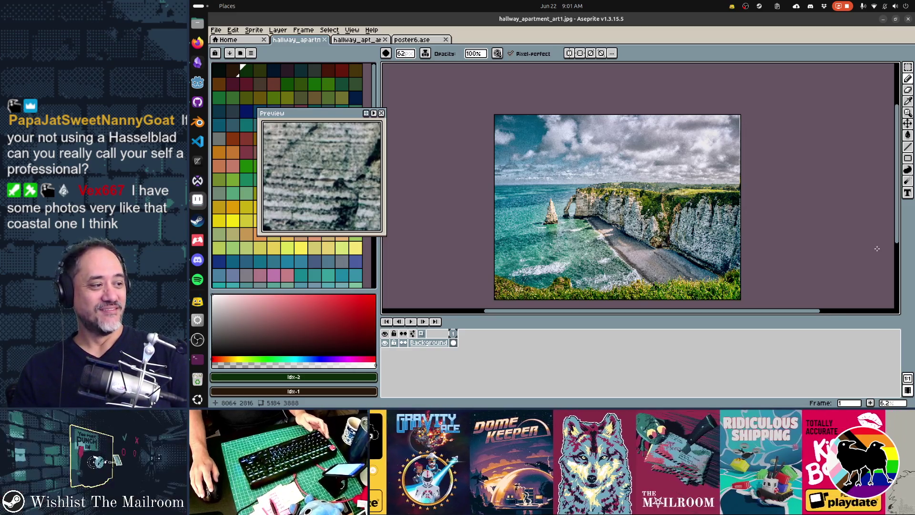
key(alt+Tab)
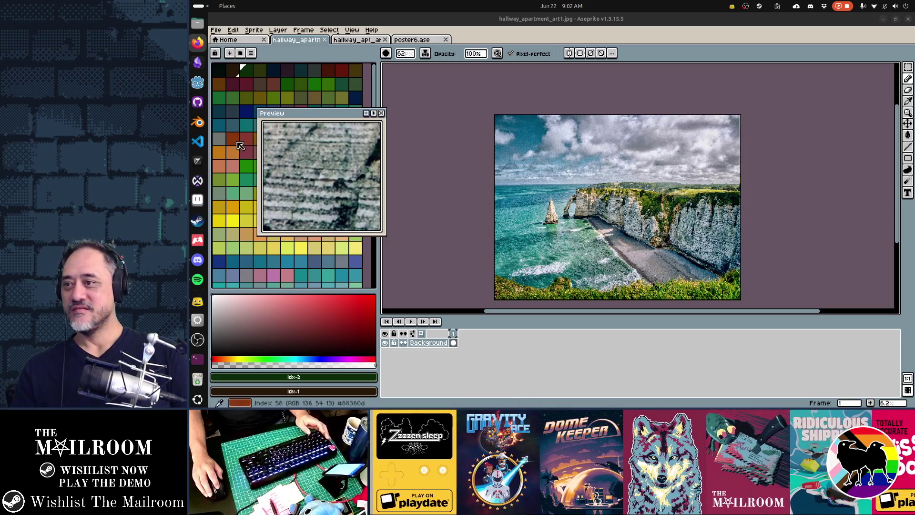
key(alt+Tab)
Fly the camera through the apartment to face the Welcome home! poster head-on.
key(s)
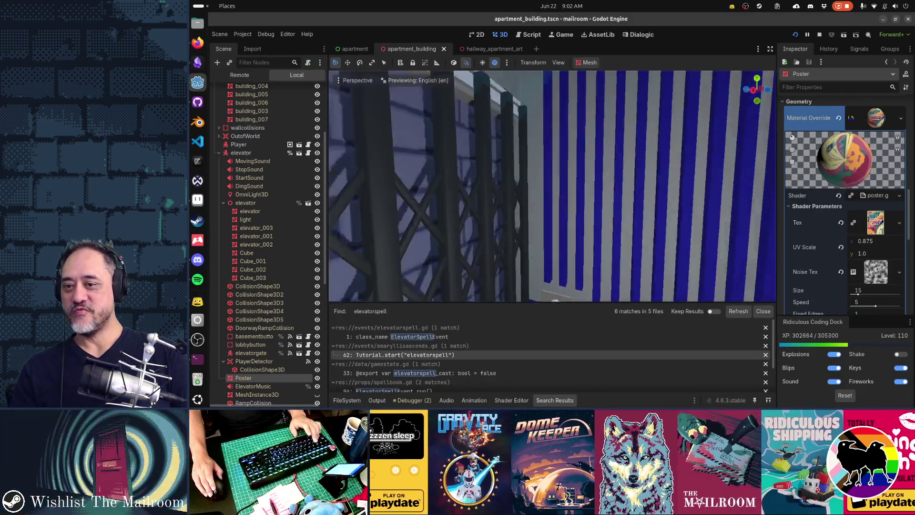
key(f)
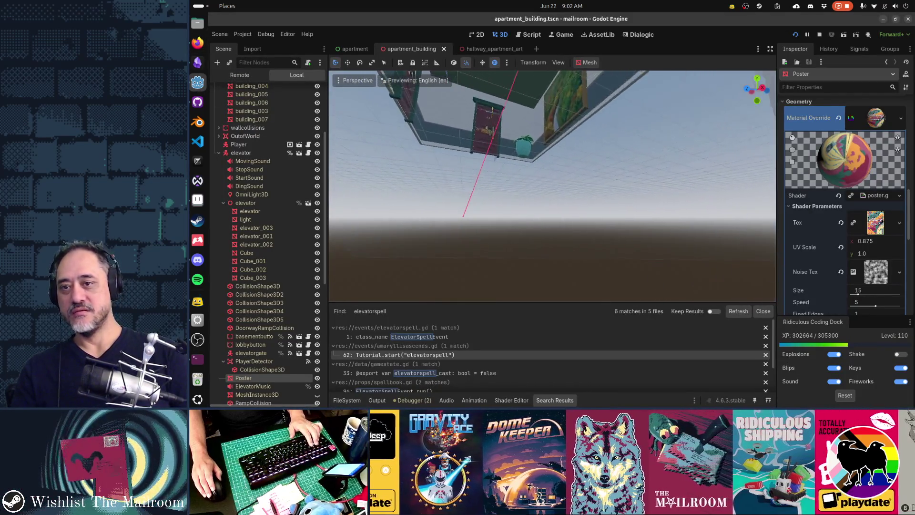
key(s)
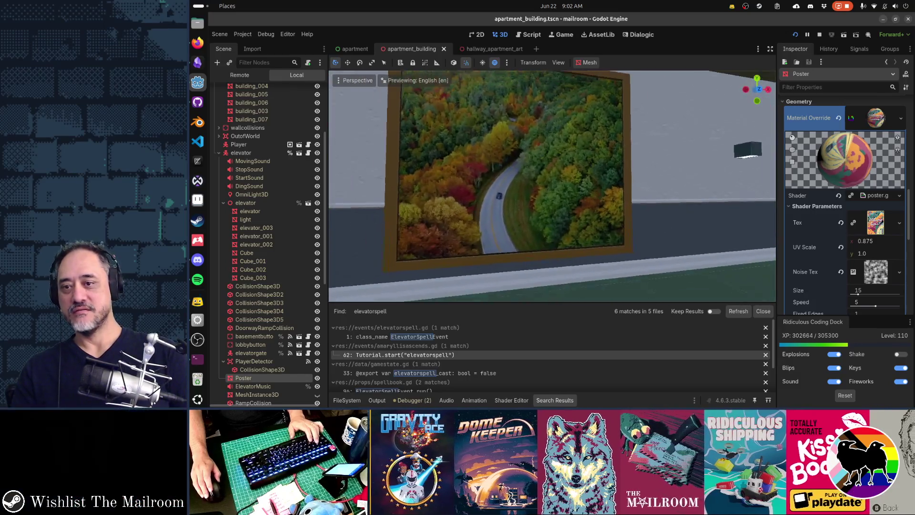
key(w)
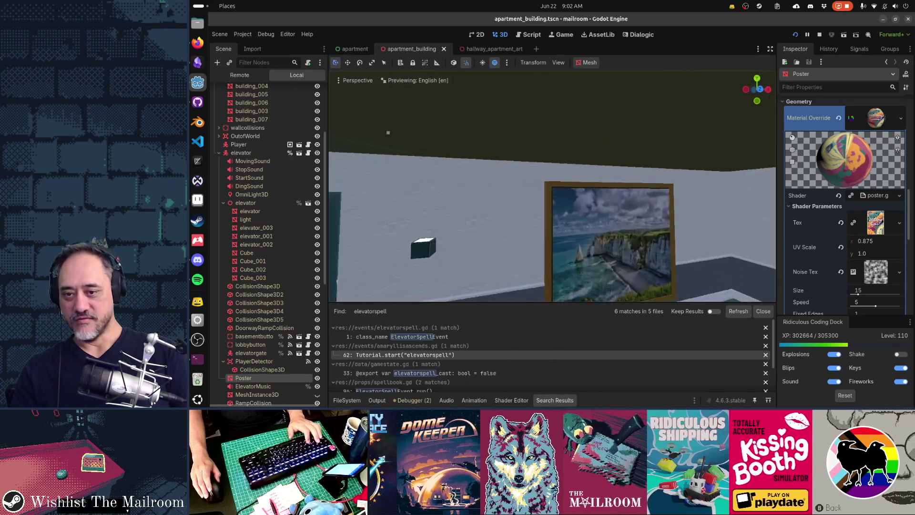
key(f)
key(s)
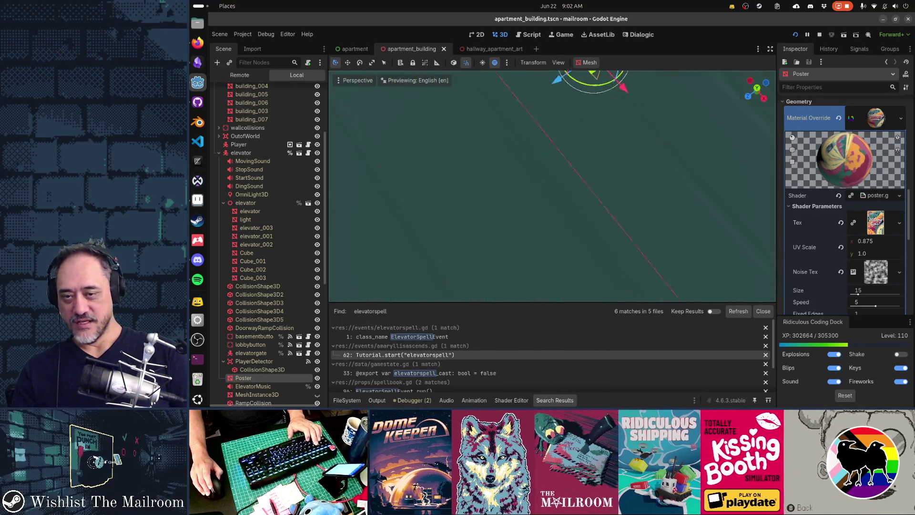
key(w)
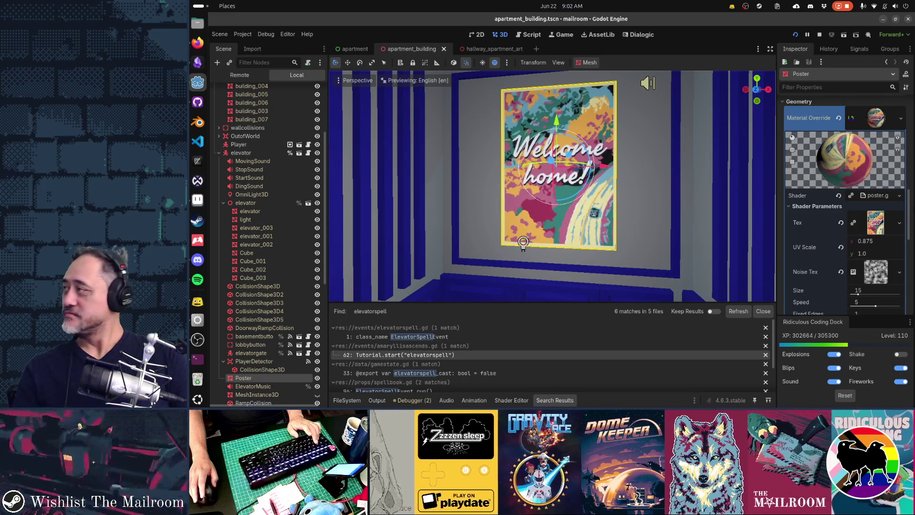
Mute and unmute the microphone, then slide the Google Photos motorcycle photo over Godot.
key(XF86AudioMicMute)
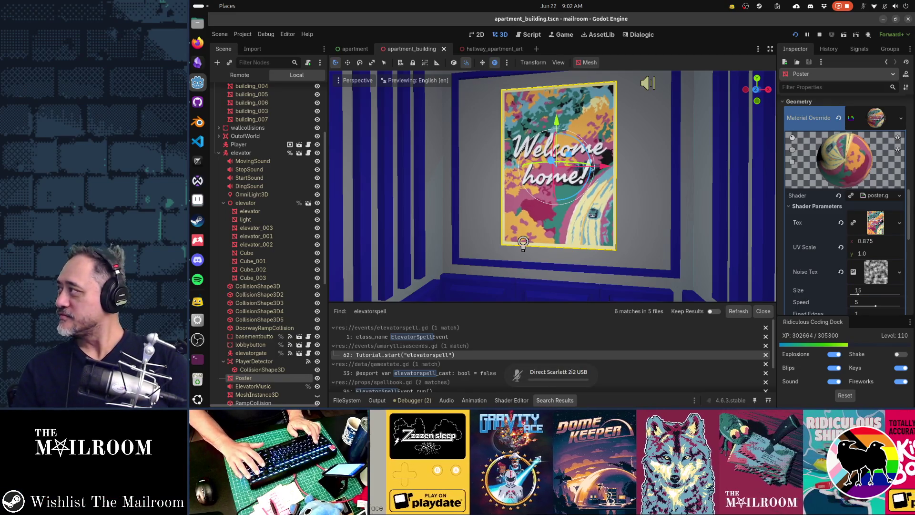
key(XF86AudioMicMute)
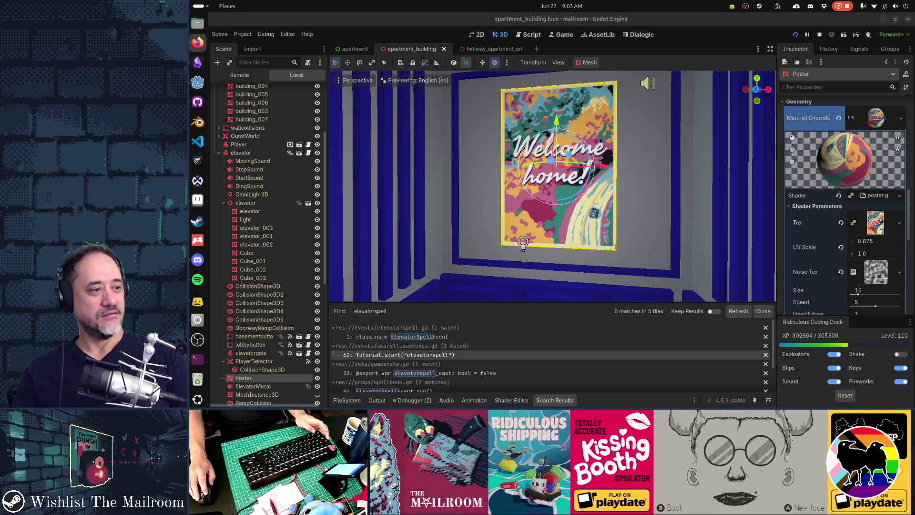
drag(914, 239, 771, 247)
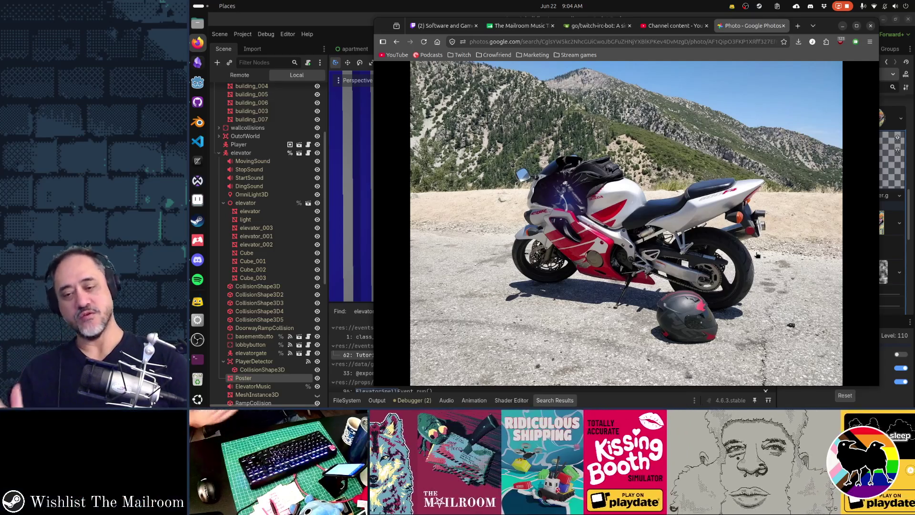
Hide the motorcycle photo and return to Godot's poster scene.
mouse_move(697, 266)
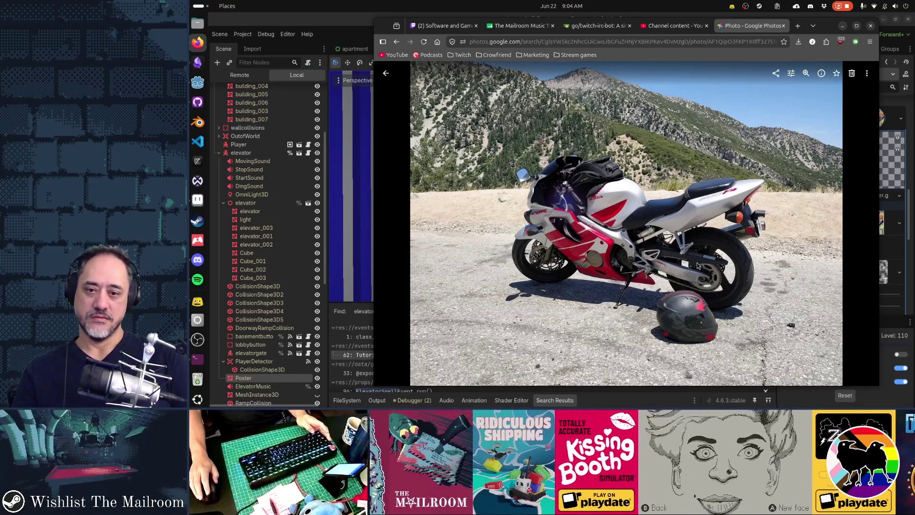
key(alt+Tab)
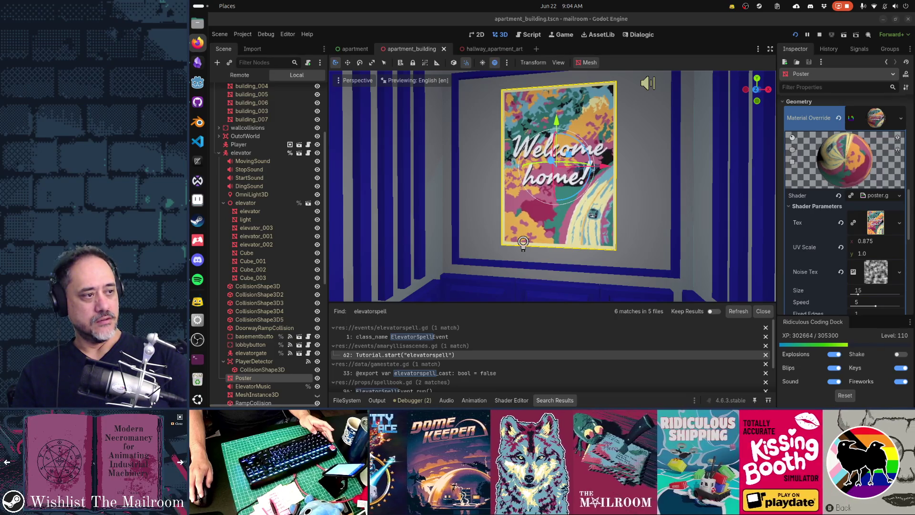
key(alt+Tab)
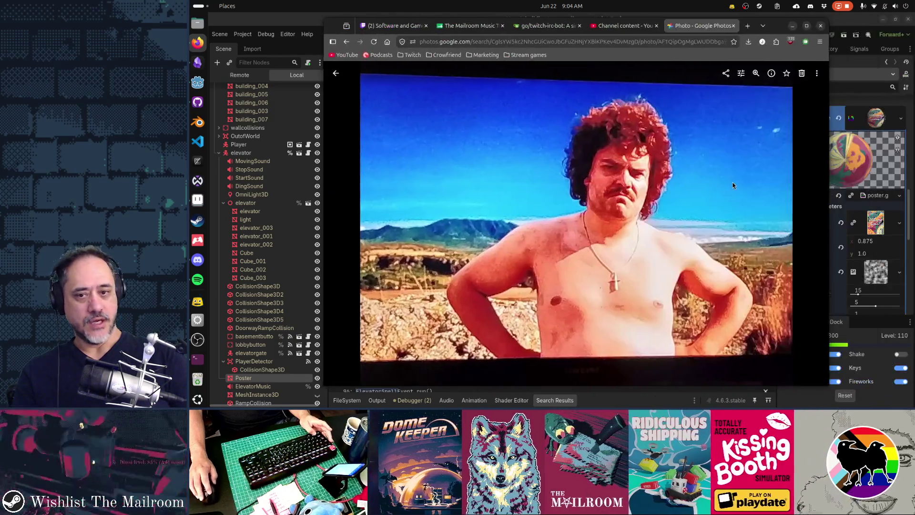
key(alt+Tab)
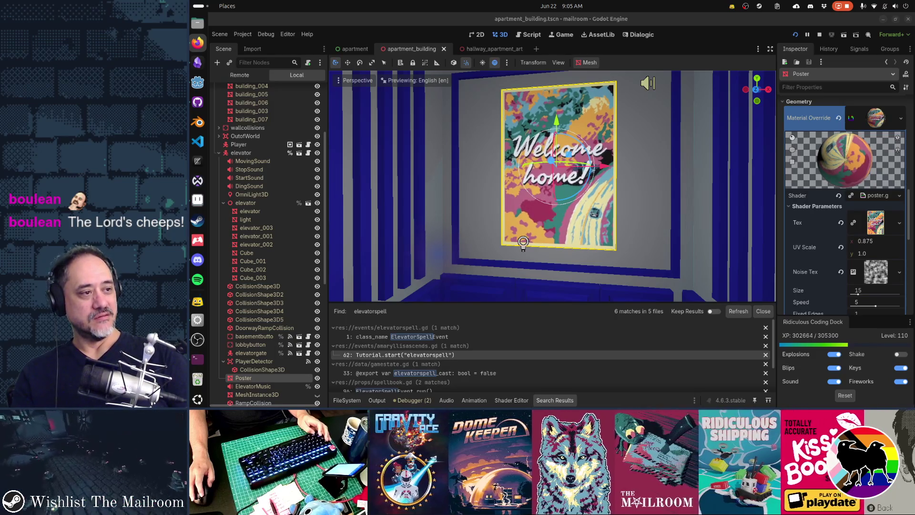
key(alt+Tab)
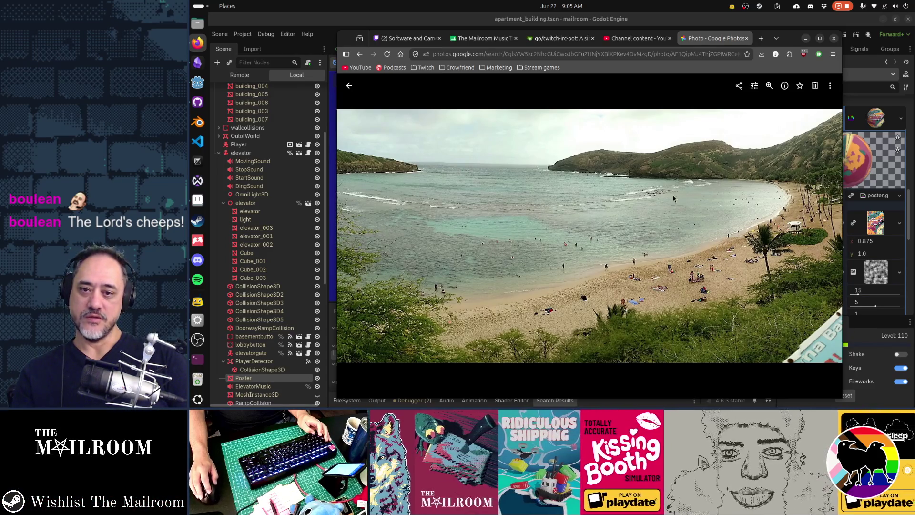
key(alt+Tab)
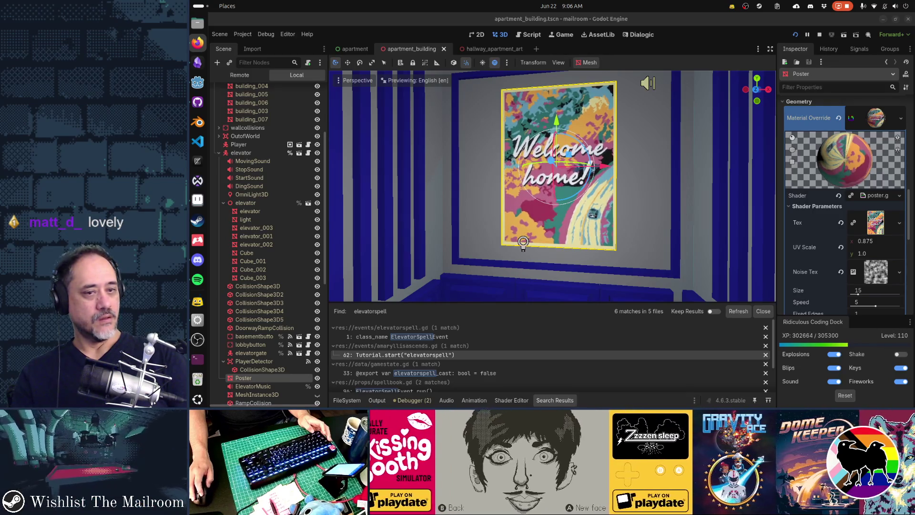
Turn the Godot view onto the hallway painting, then paste and cancel the sea image in Aseprite.
drag(532, 167, 515, 129)
mouse_move(499, 198)
mouse_down()
mouse_move(387, 256)
mouse_move(346, 260)
mouse_up()
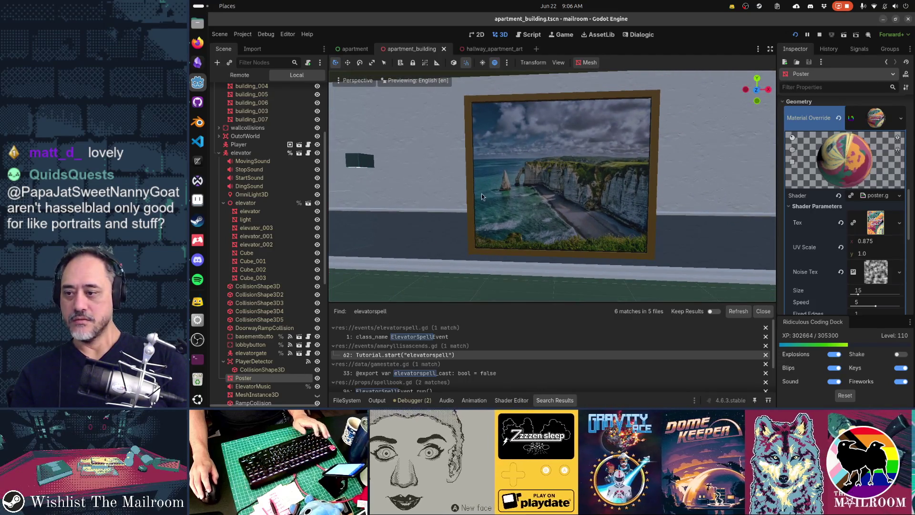
key(alt+Tab)
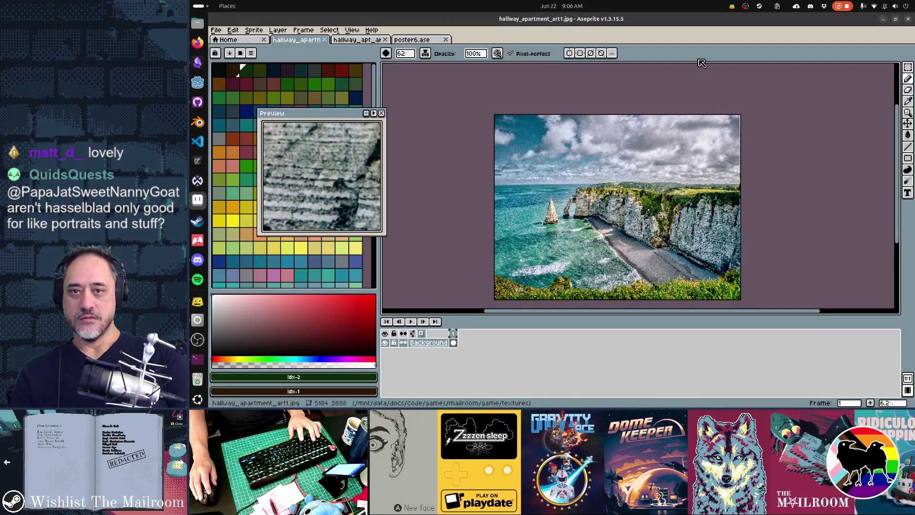
key(ctrl+v)
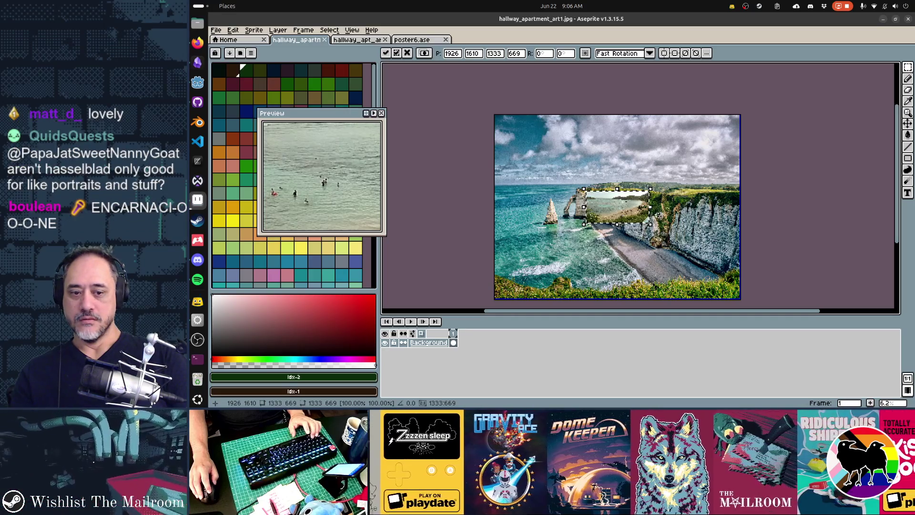
key(Escape)
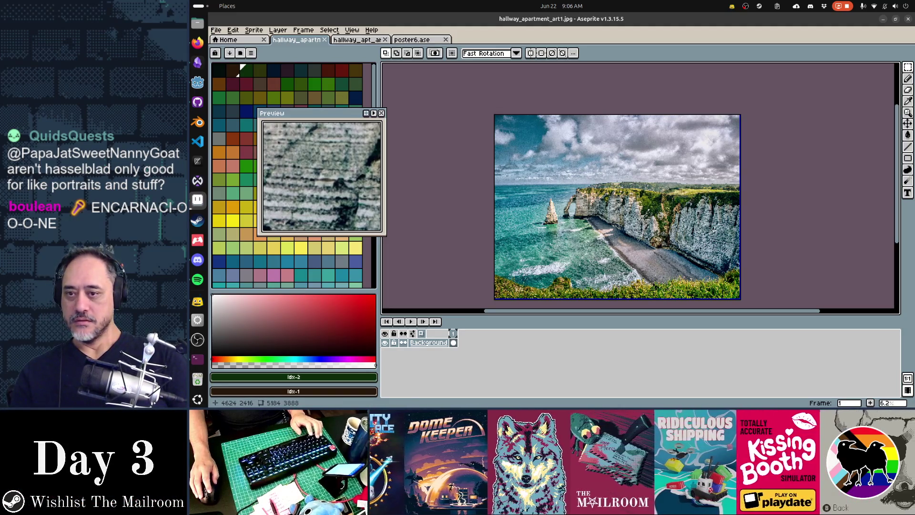
Return to the cliff image in Aseprite and open Sprite Size with Ctrl+Alt+I.
key(alt+Tab)
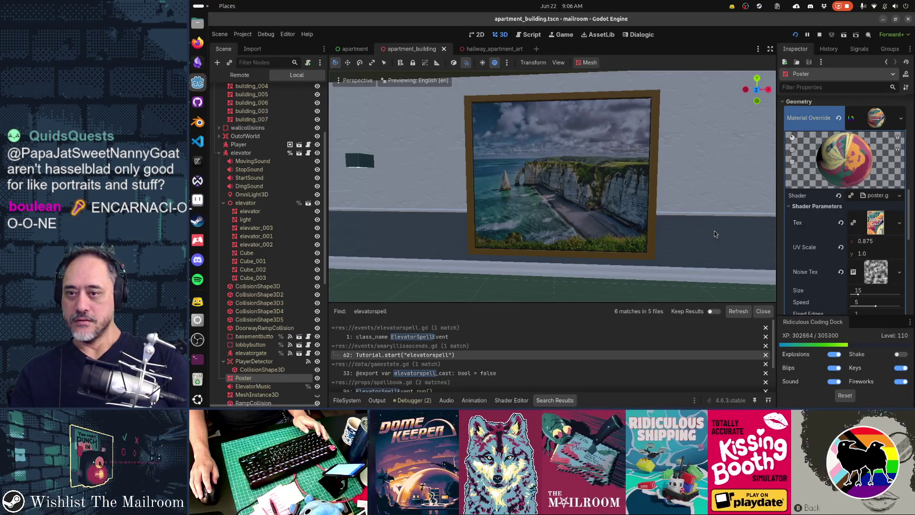
key(alt+Tab)
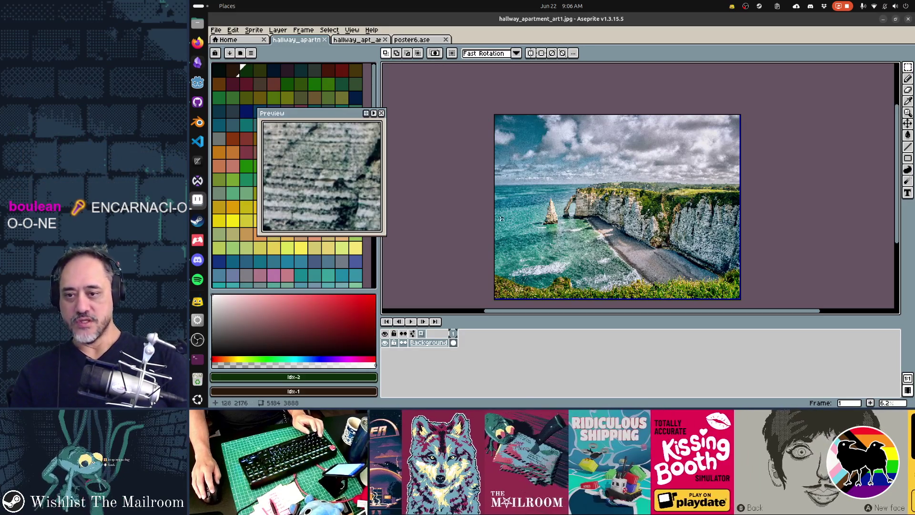
key(ctrl+alt+i)
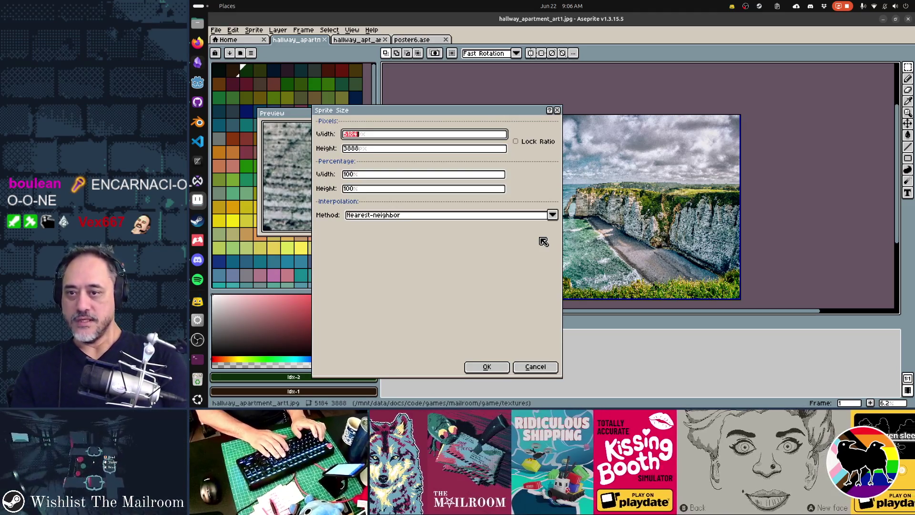
Resize the cliff image to 720×540 with Lock Ratio, then paste the beach photo over it.
click(516, 141)
click(417, 149)
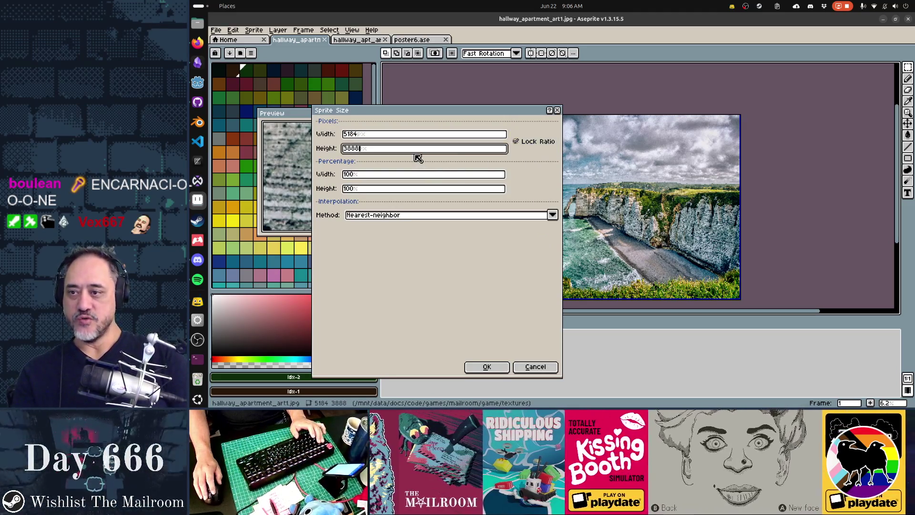
key(ctrl+a)
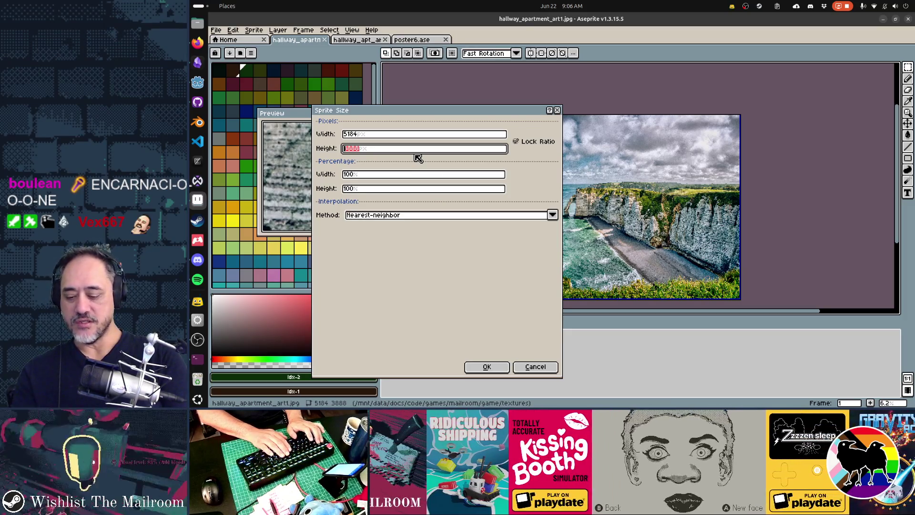
key(ctrl+a)
text(540)
key(Tab)
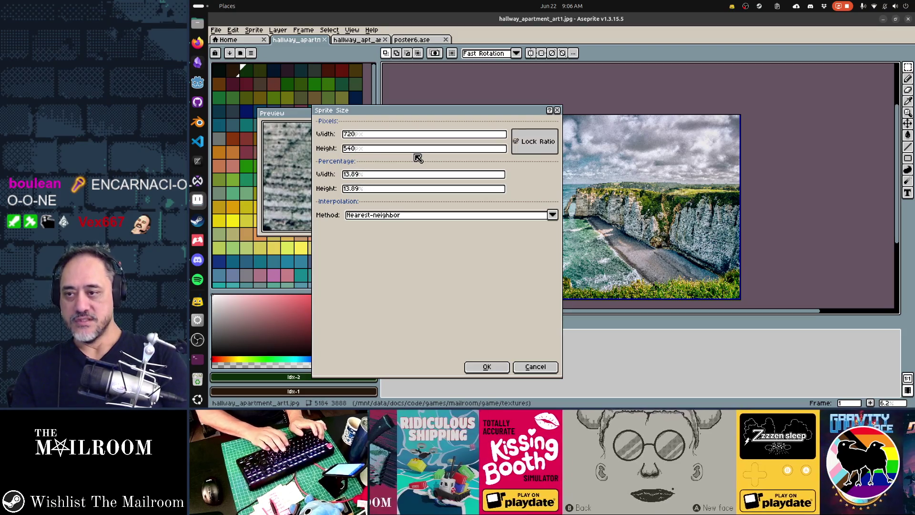
click(487, 367)
scroll(631, 233, up, 4)
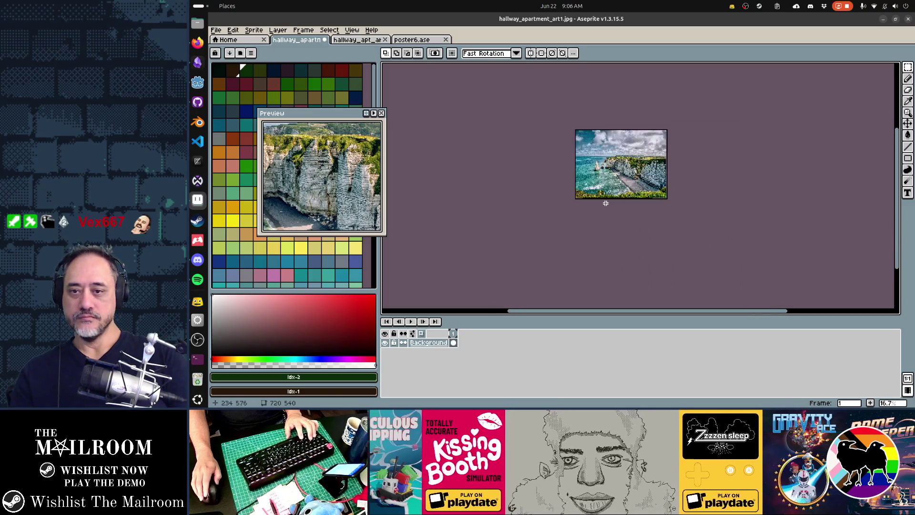
key(ctrl+v)
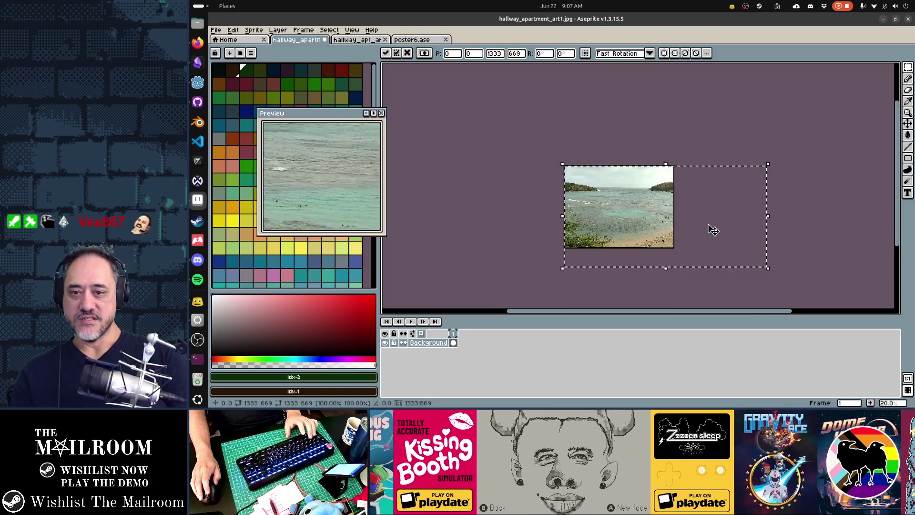
Discard the scaled paste and re-paste the beach photo at full size, committing it at offset -30, 5.
drag(767, 269, 733, 256)
mouse_move(654, 236)
mouse_down()
mouse_move(599, 236)
mouse_move(615, 242)
mouse_up()
key(Escape)
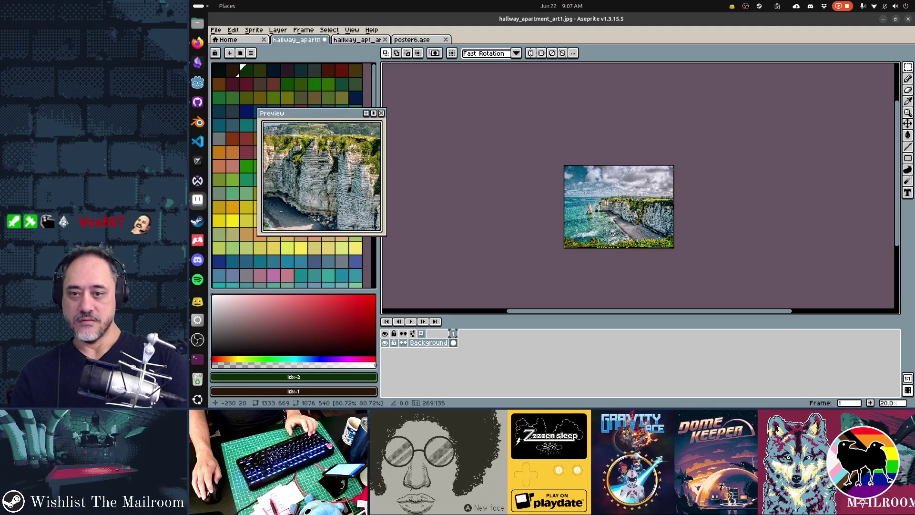
key(ctrl+v)
mouse_move(664, 237)
mouse_down()
mouse_move(607, 224)
mouse_move(674, 240)
mouse_move(664, 238)
mouse_up()
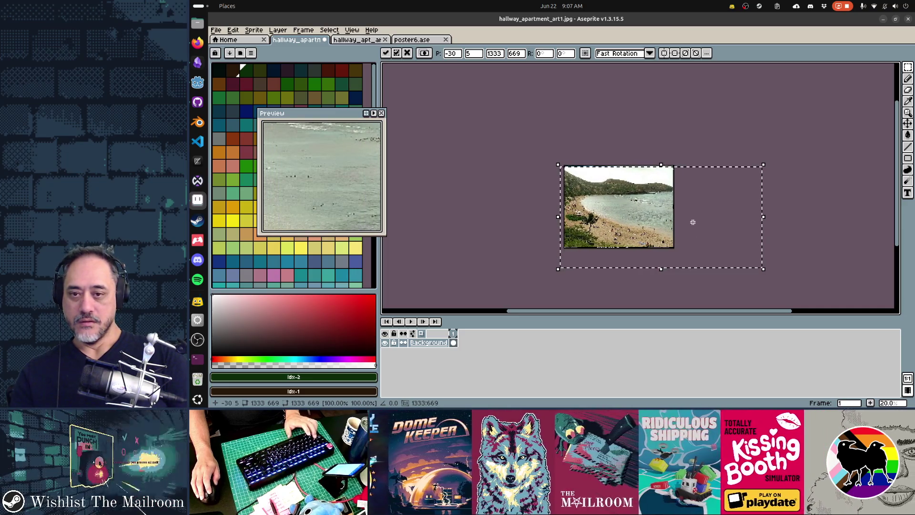
key(Return)
Sample the sky, then set the colour to a saturated 205° sky blue.
key(i)
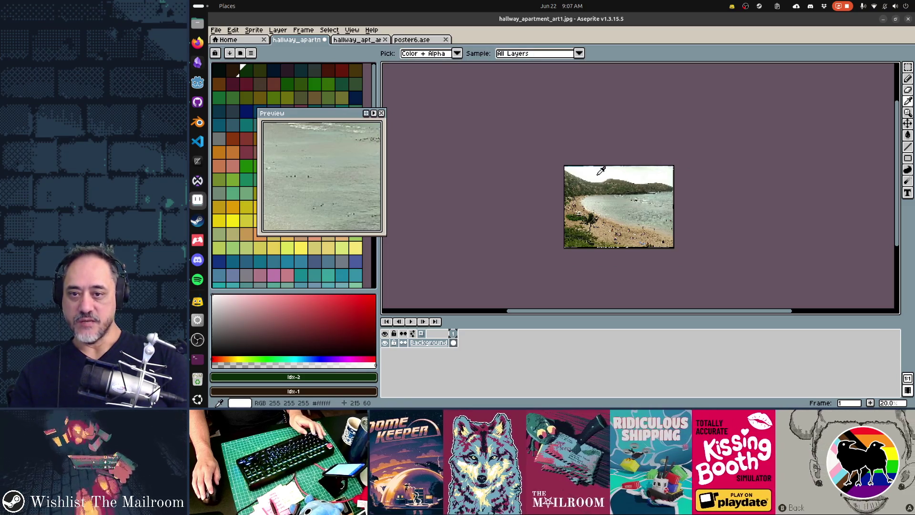
alt+click(601, 171)
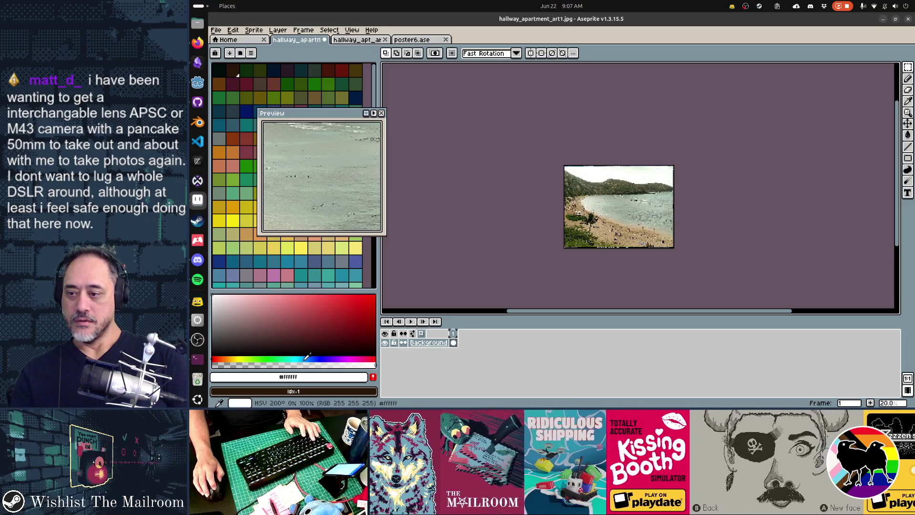
drag(307, 357, 304, 356)
drag(343, 324, 413, 267)
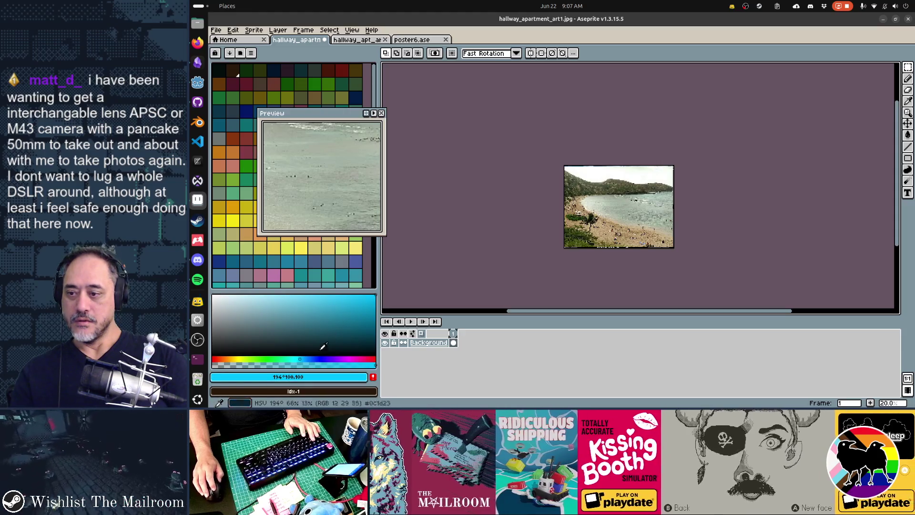
drag(308, 357, 309, 357)
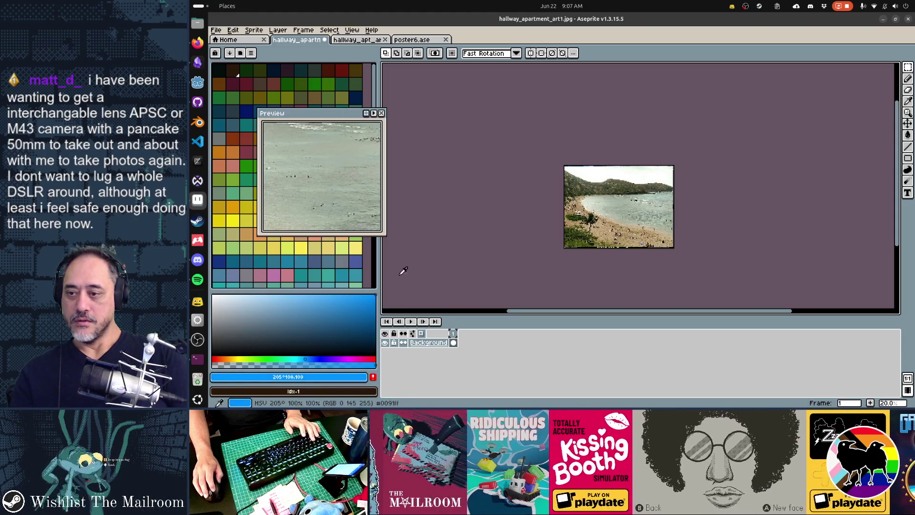
Paint Bucket the sky solid blue, raising Tolerance from 19 and 45 to 128.
key(g)
click(602, 172)
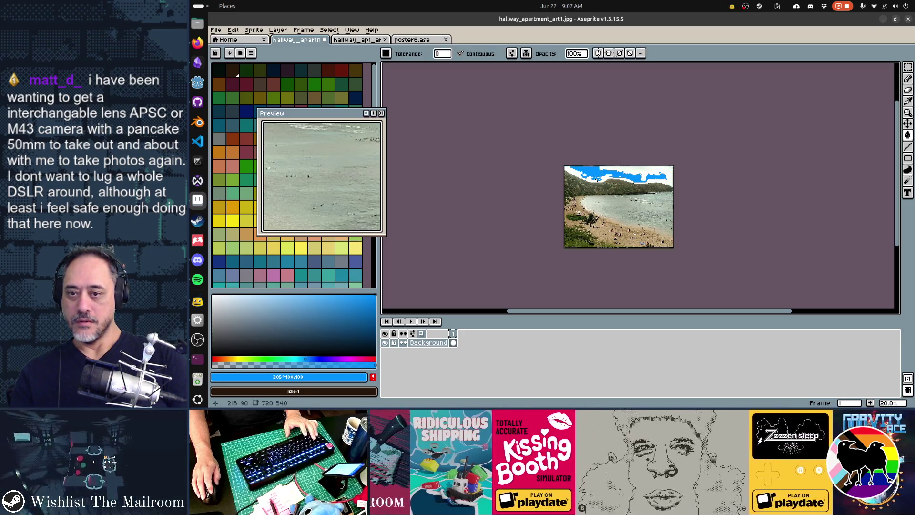
key(ctrl+z)
click(442, 53)
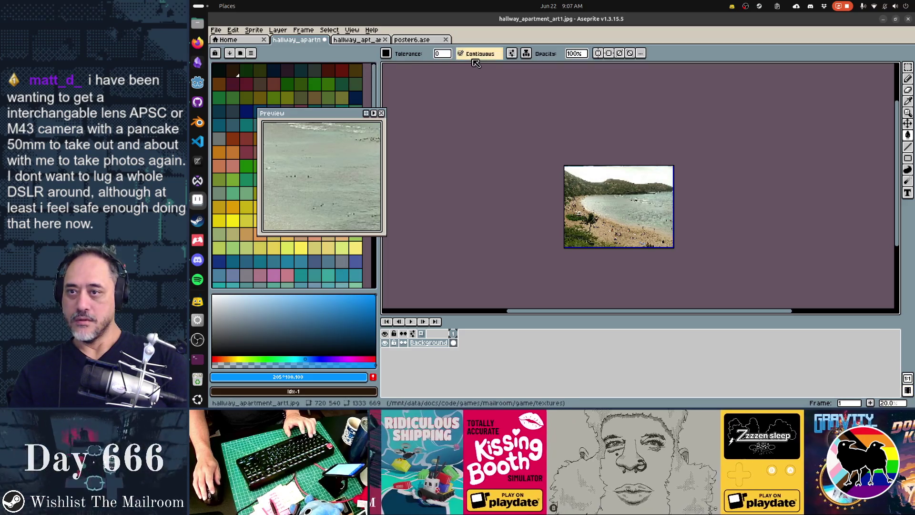
click(451, 67)
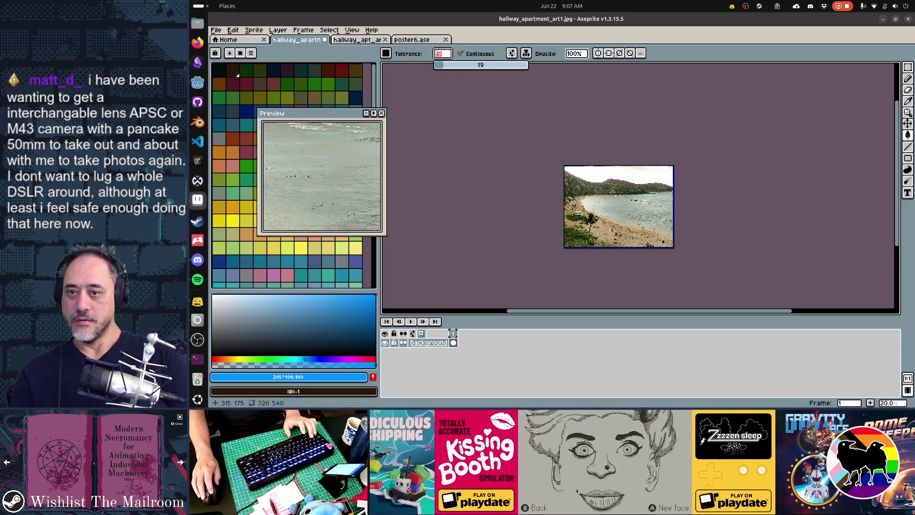
click(602, 177)
key(ctrl+z)
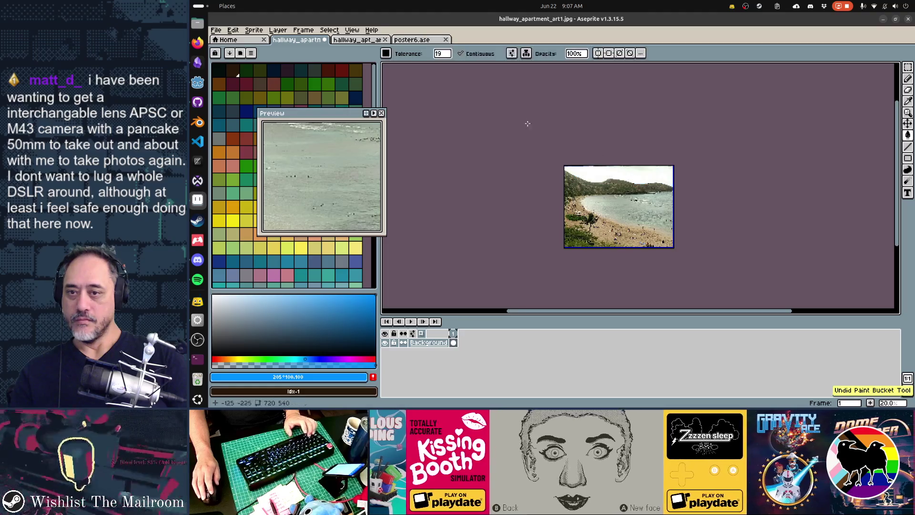
click(443, 53)
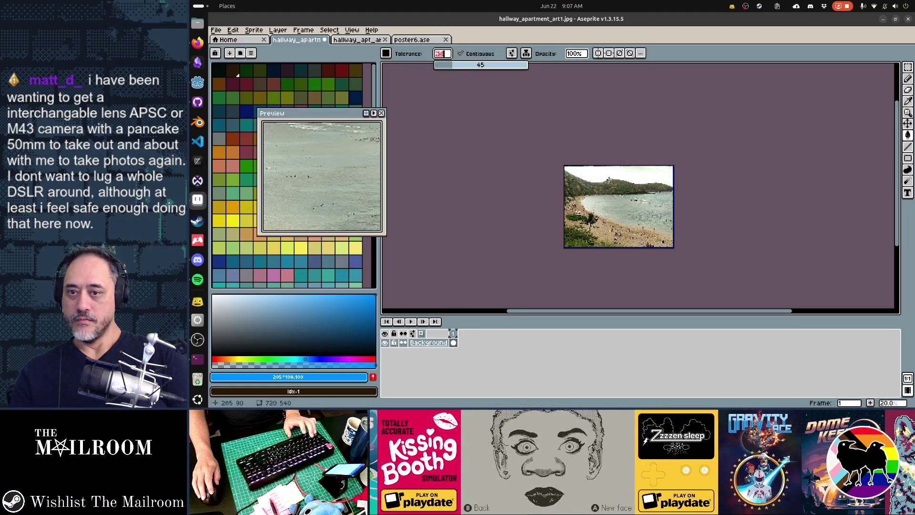
click(592, 176)
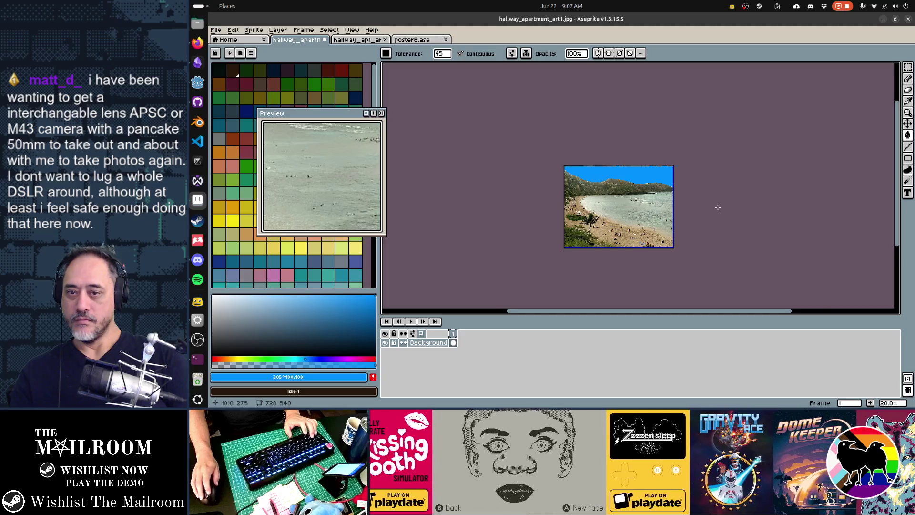
scroll(670, 205, up, 3)
key(ctrl+z)
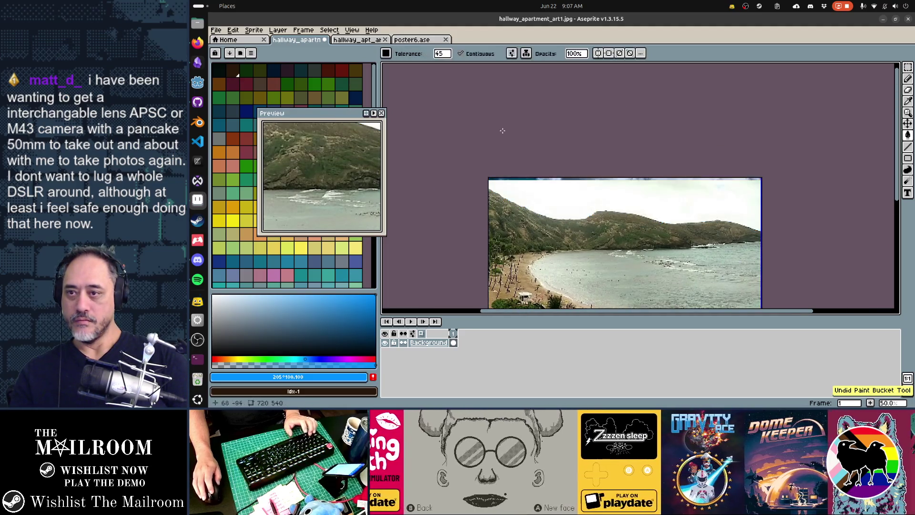
drag(443, 54, 460, 74)
click(568, 206)
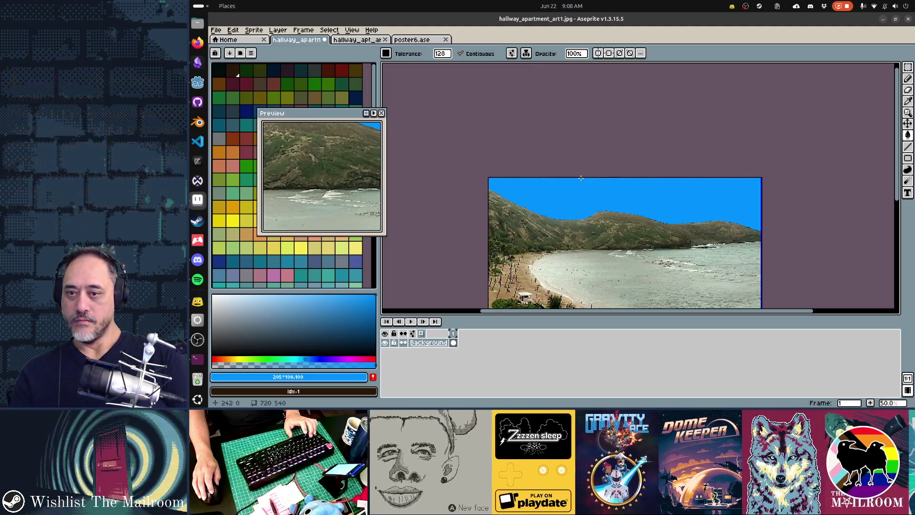
scroll(631, 231, down, 3)
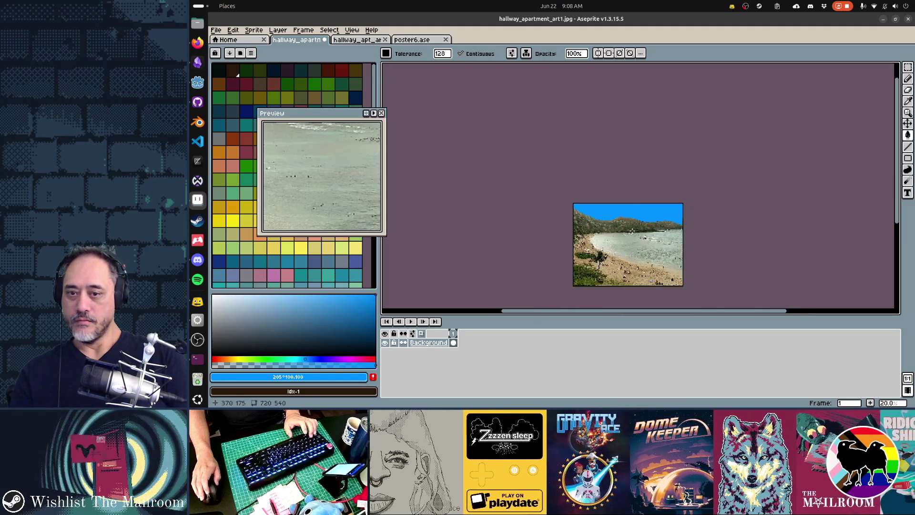
Save hallway_apartment_art1.jpg with the JPEG options and return to Godot Engine.
key(ctrl+s)
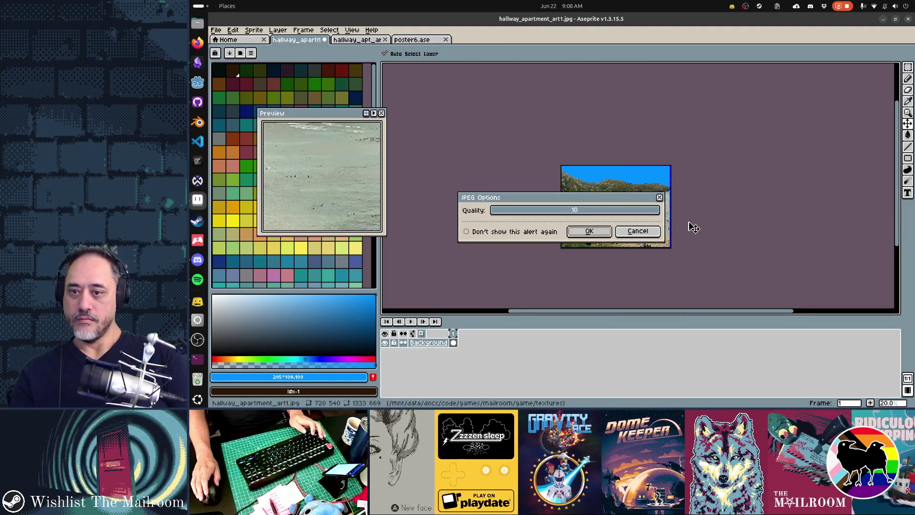
click(591, 230)
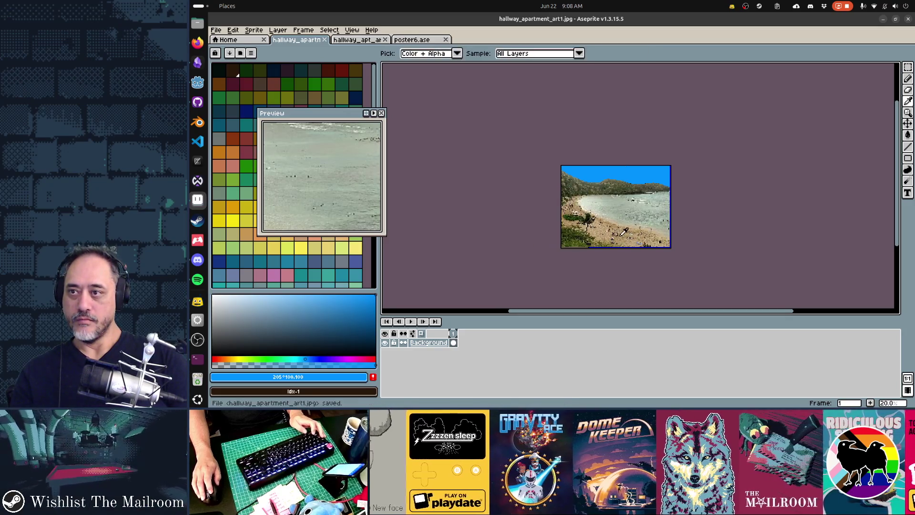
key(alt+Tab)
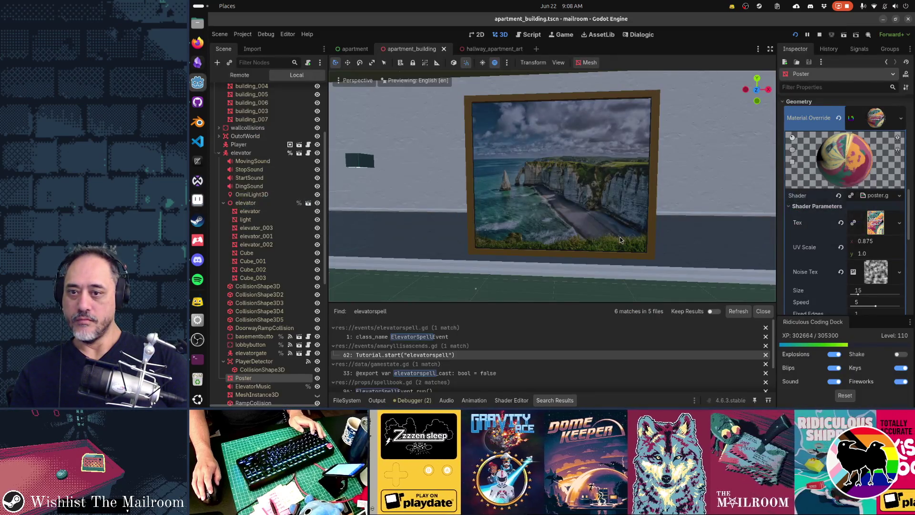
Let Godot reimport the beach texture and switch to the apartment scene tab.
key(alt+Tab)
key(alt+Tab)
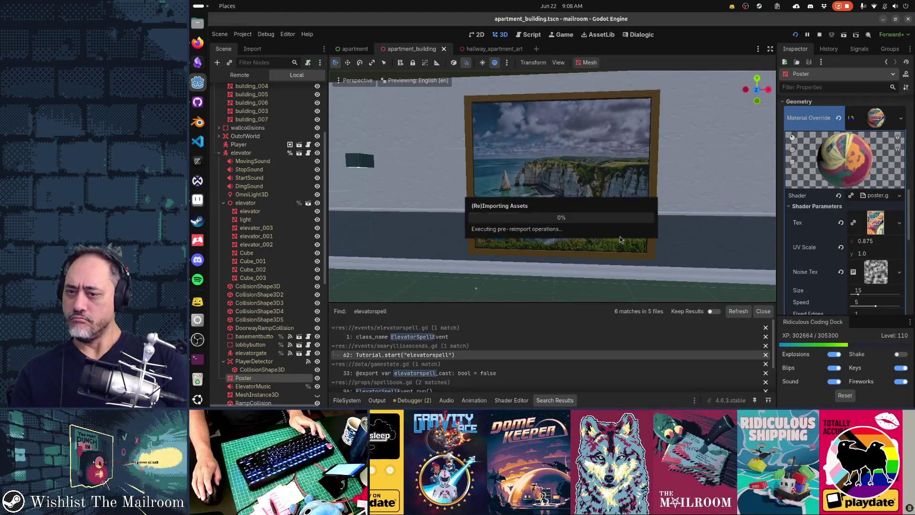
scroll(545, 246, up, 2)
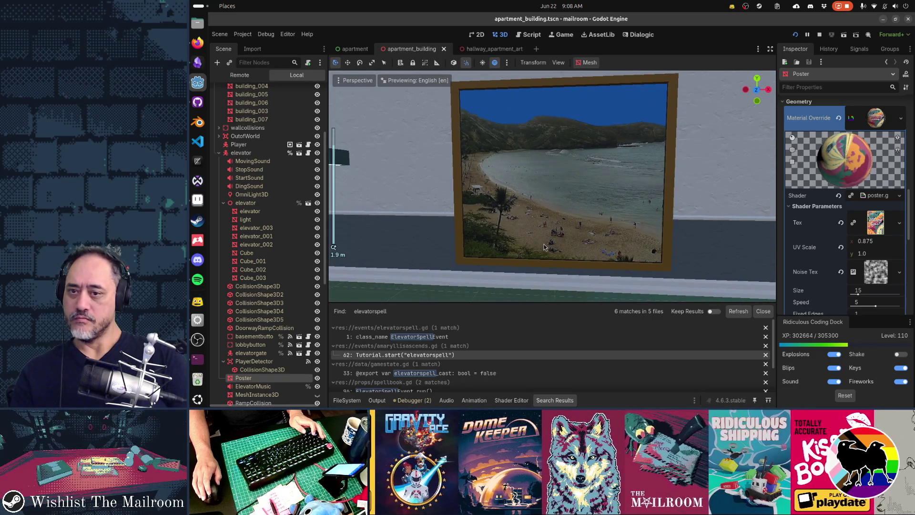
scroll(545, 247, down, 2)
key(alt+Tab)
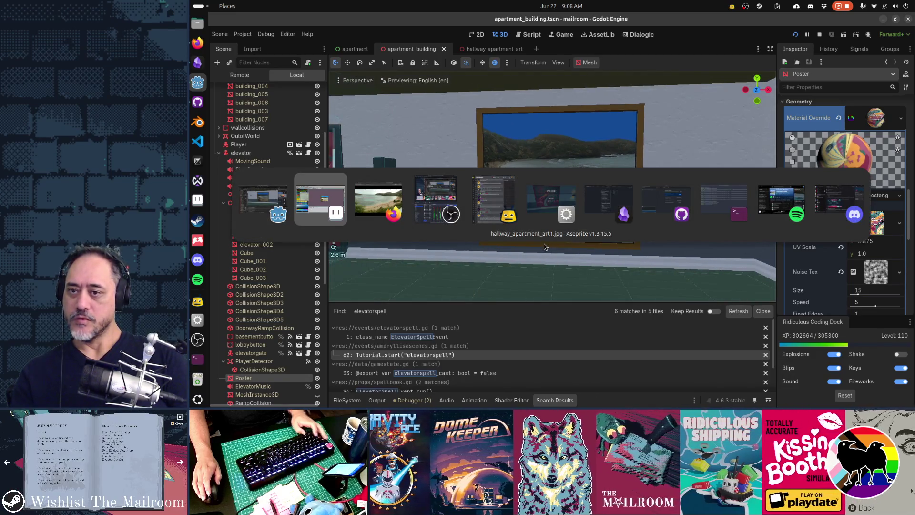
click(355, 48)
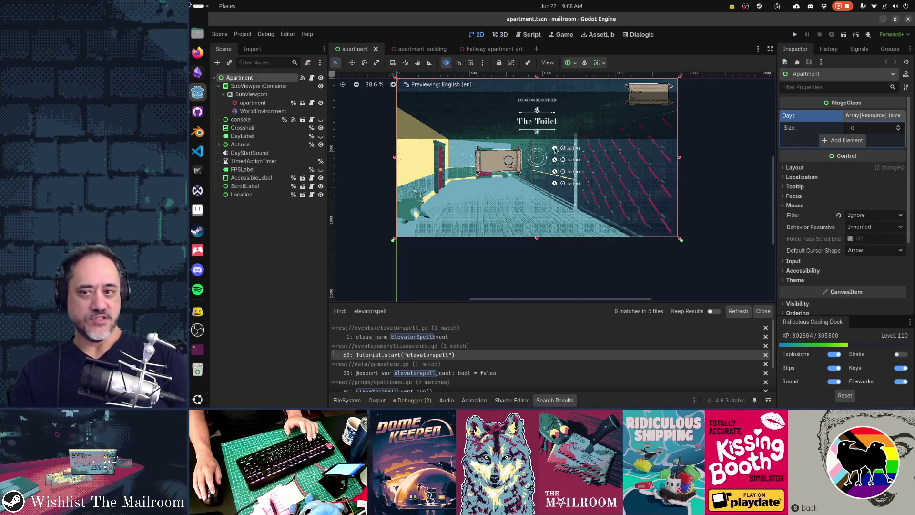
Run the game, open the elevator gate and door 3, and walk to the hallway painting.
key(F5)
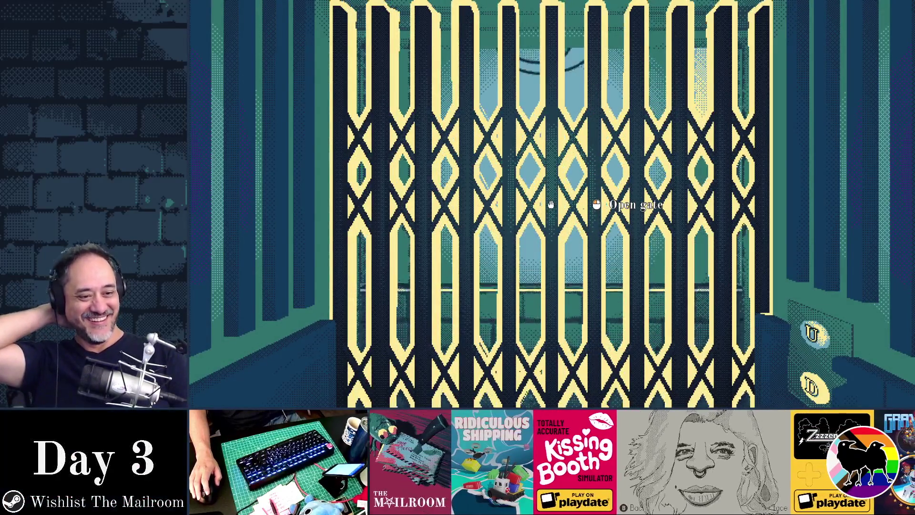
click(550, 205)
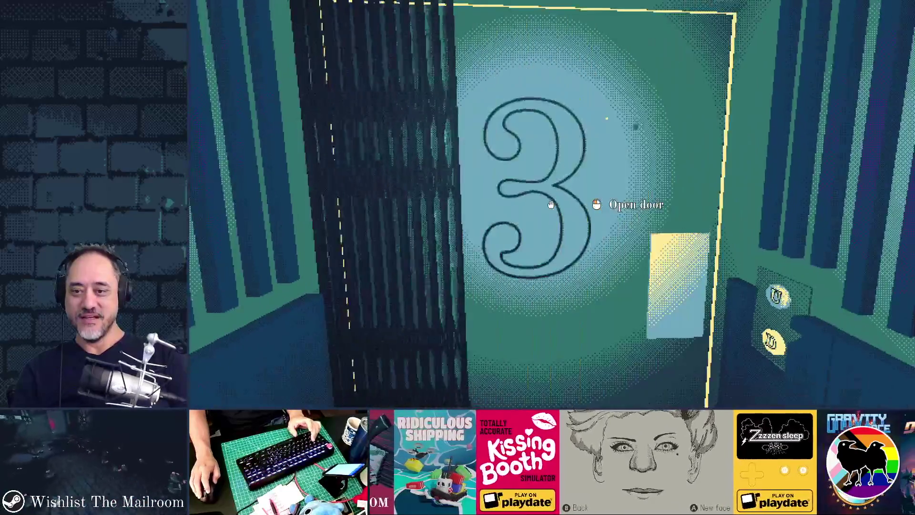
click(550, 205)
key(w)
key(w)
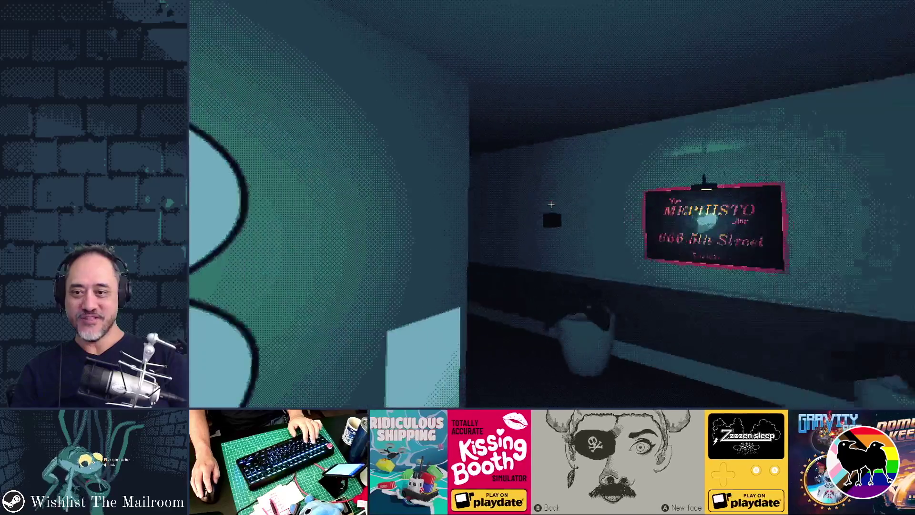
key(w)
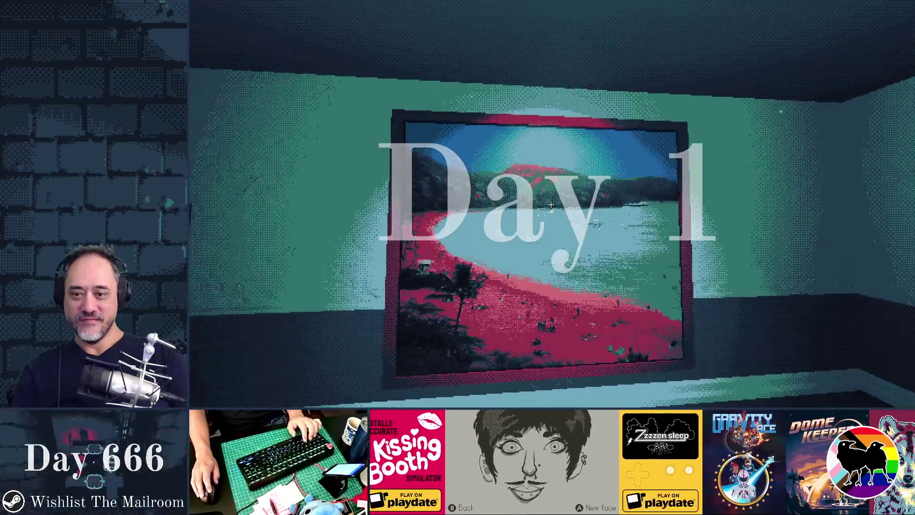
key(w)
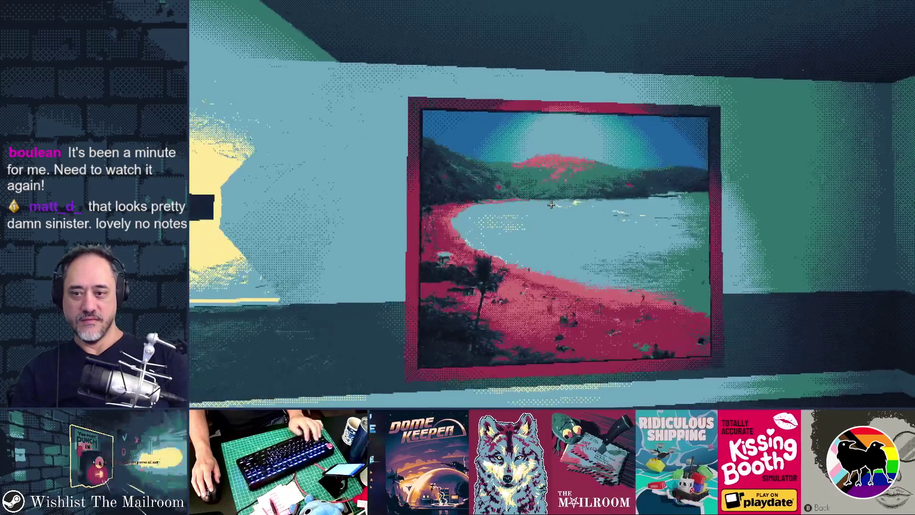
Leave the game and cycle through the Godot editor back to Aseprite.
key(alt+Tab)
key(alt+Tab)
key(Tab)
key(shift+Tab)
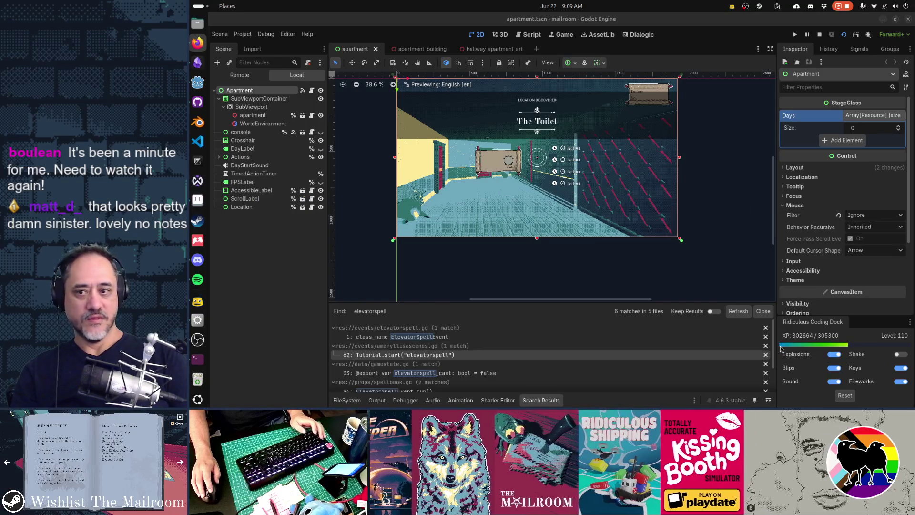
key(alt+Tab)
key(alt+Tab)
key(alt+Tab)
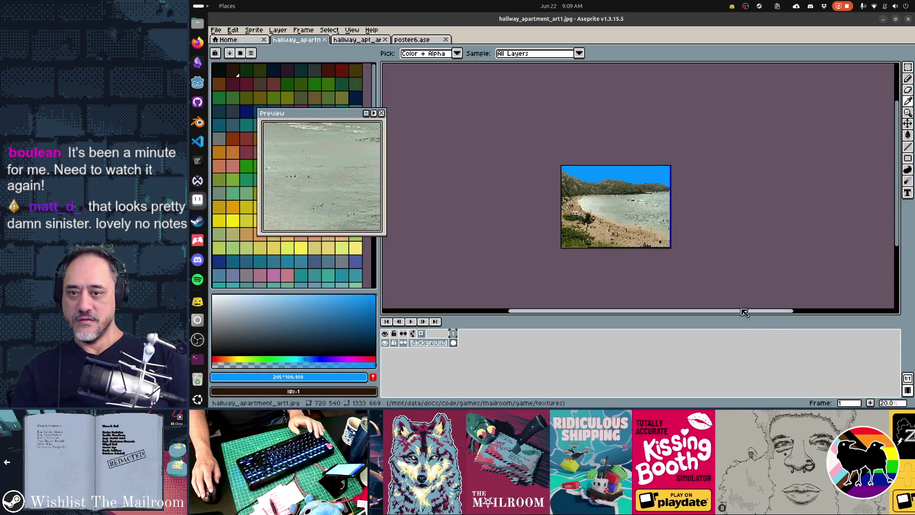
Browse Aseprite's Sprite and Layer menus without changing the beach photo.
key(g)
scroll(671, 263, up, 2)
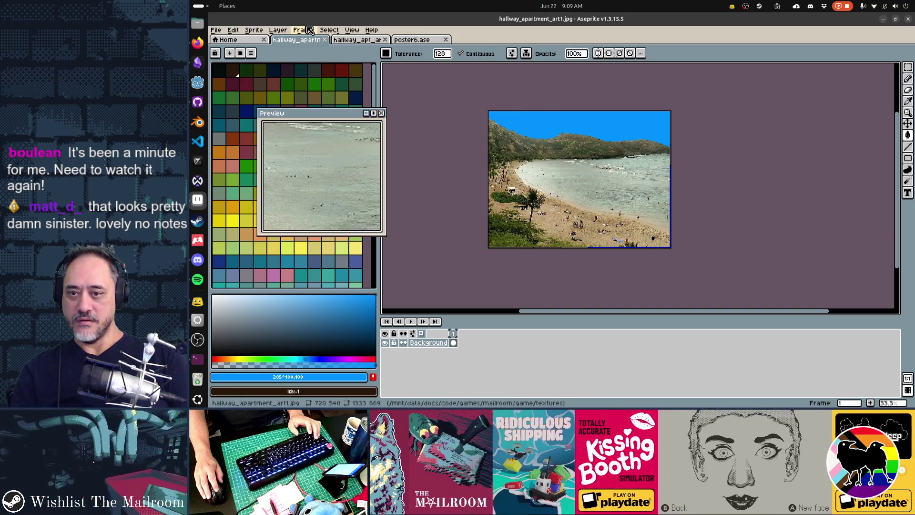
click(261, 33)
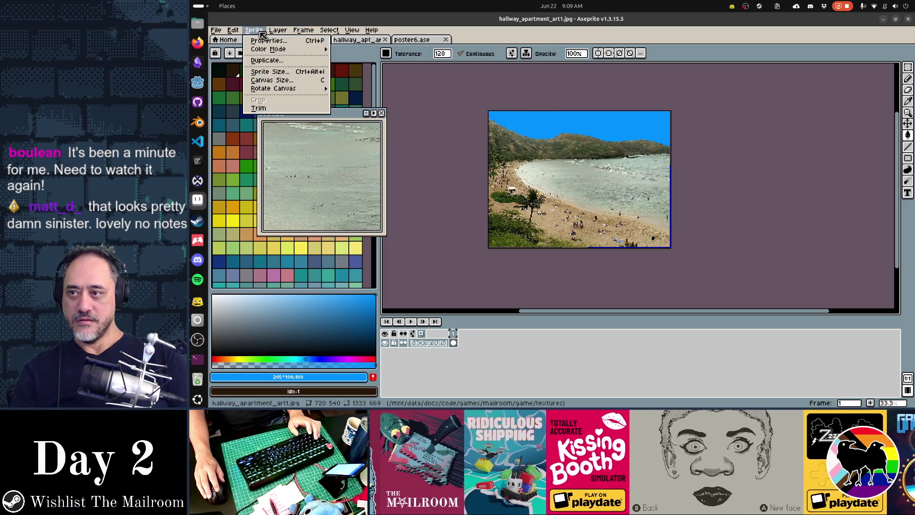
mouse_move(278, 32)
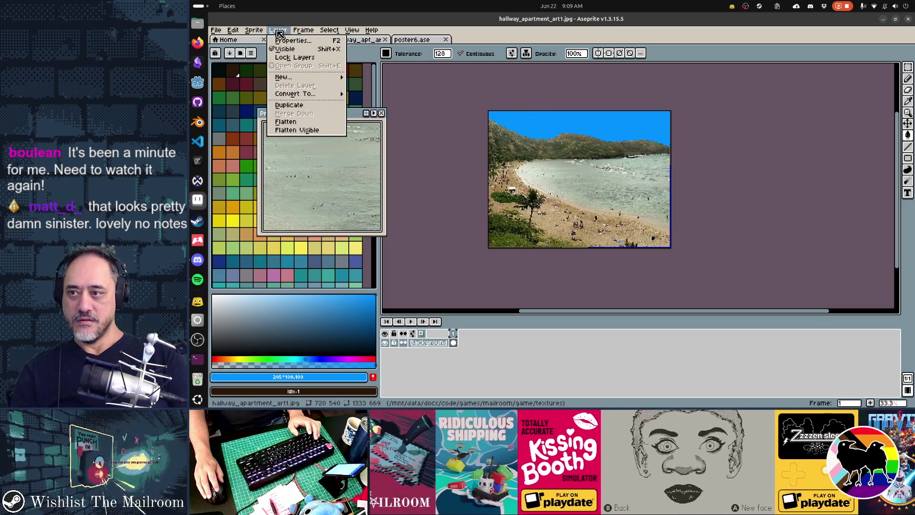
click(278, 31)
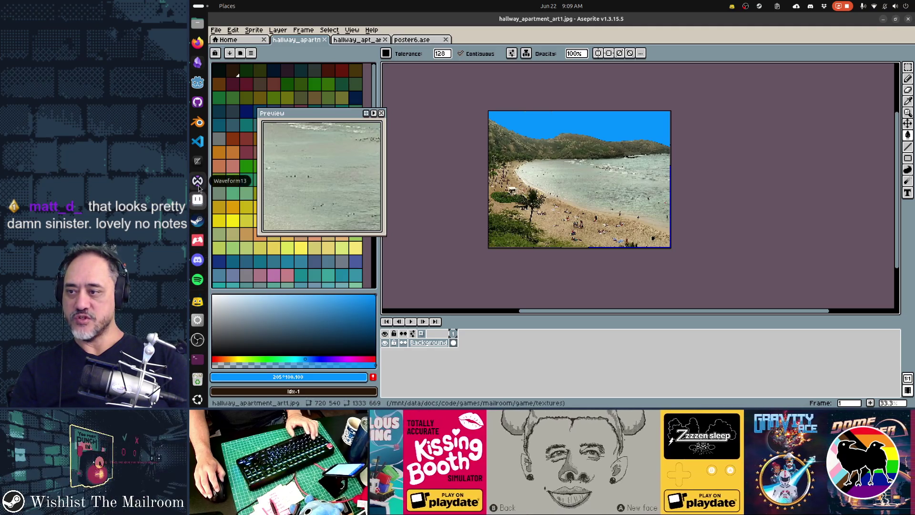
Launch Krita by searching 'krita' from the desktop search.
key(super)
text(krita)
key(super)
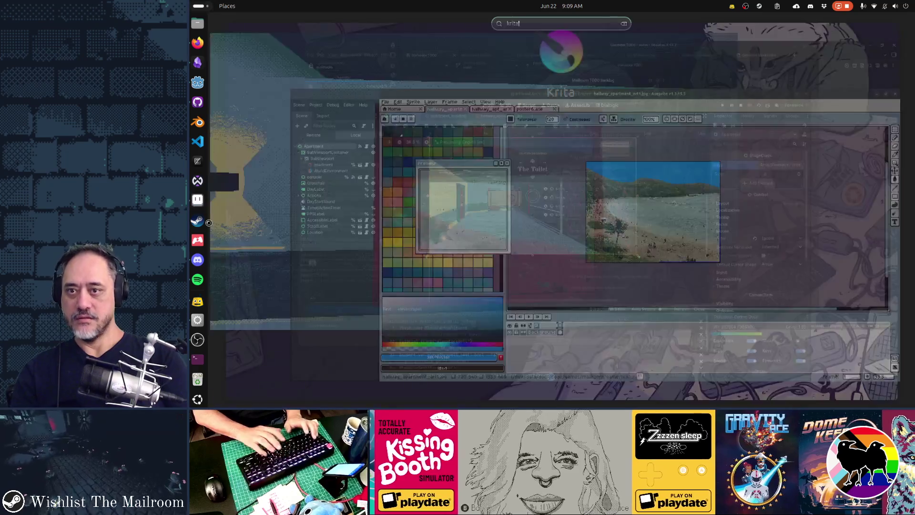
click(254, 31)
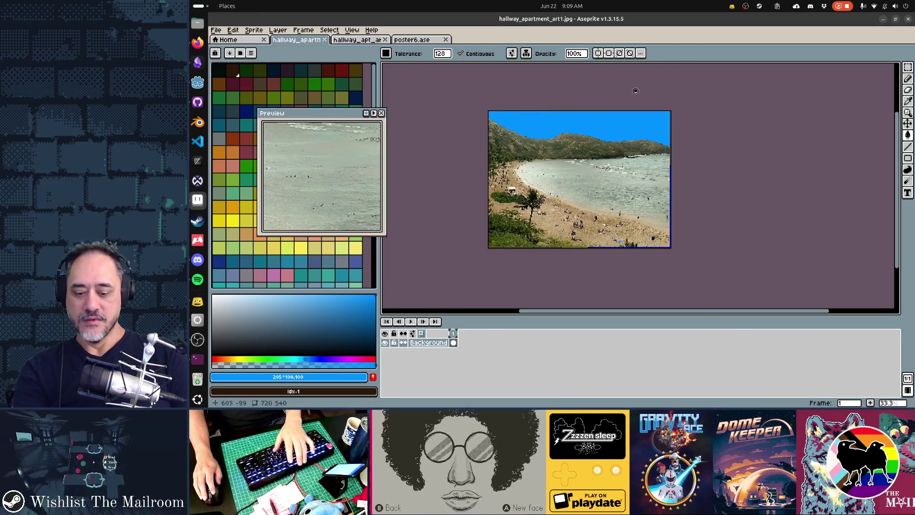
key(F9)
scroll(524, 342, down, 1)
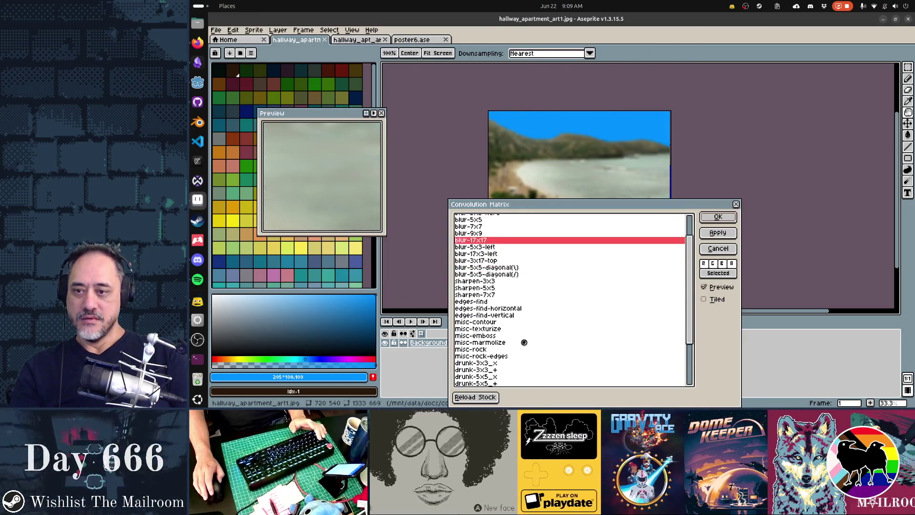
scroll(524, 342, up, 2)
click(476, 226)
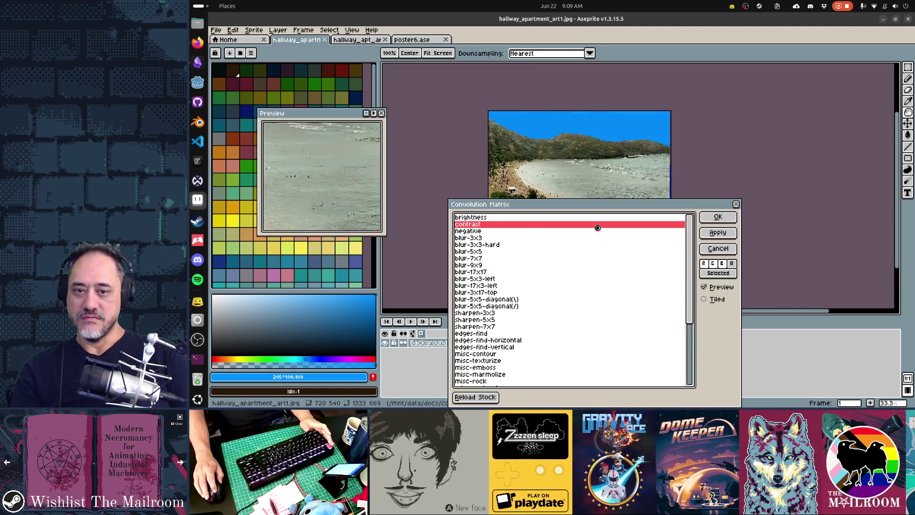
key(Up)
key(Down)
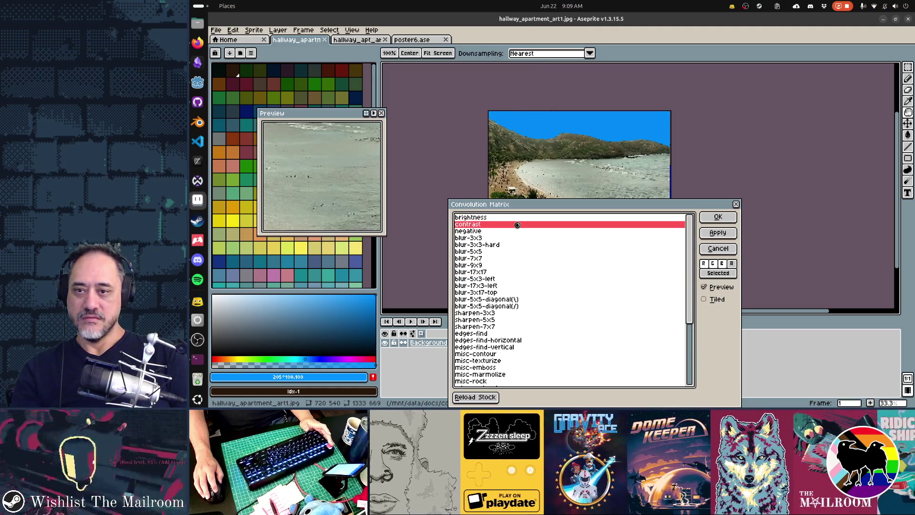
key(Return)
key(g)
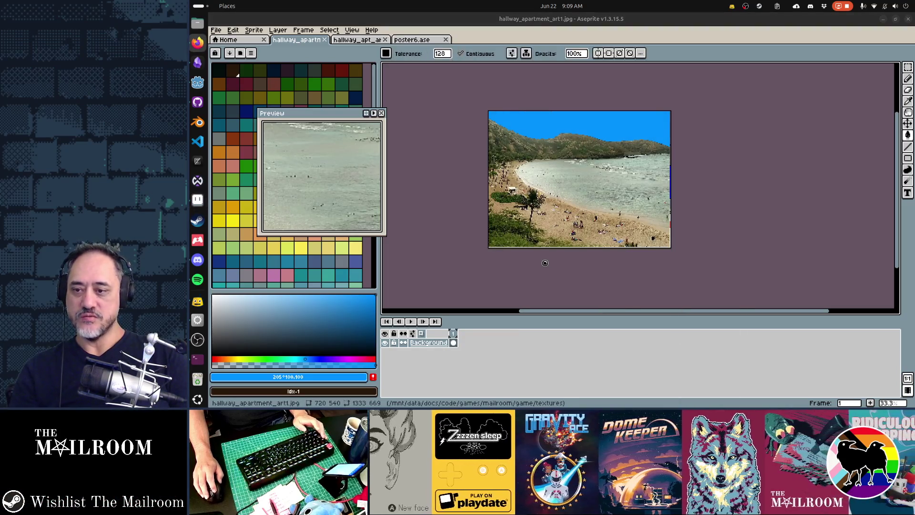
key(alt+Tab)
key(alt+Tab)
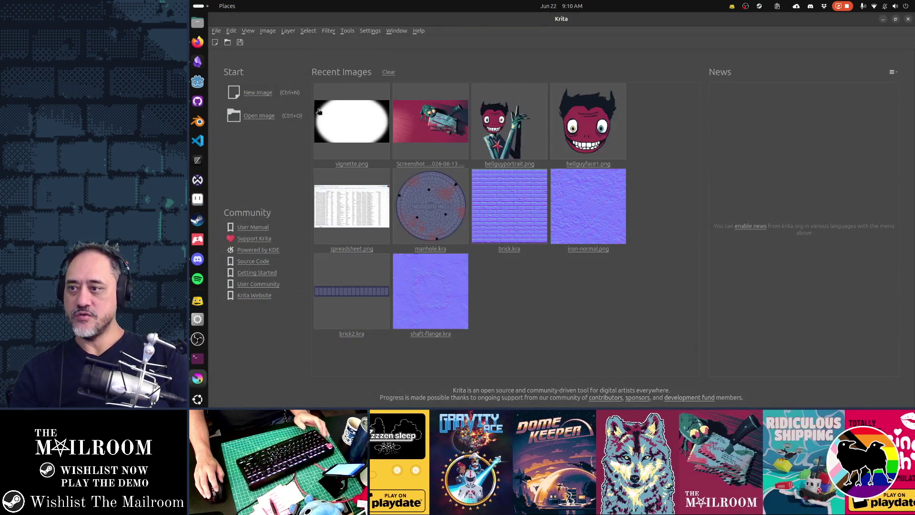
In Open Image, select hallway_apartment_art1.jpg and hallway_apt_art2.jpg in the textures folder.
click(257, 112)
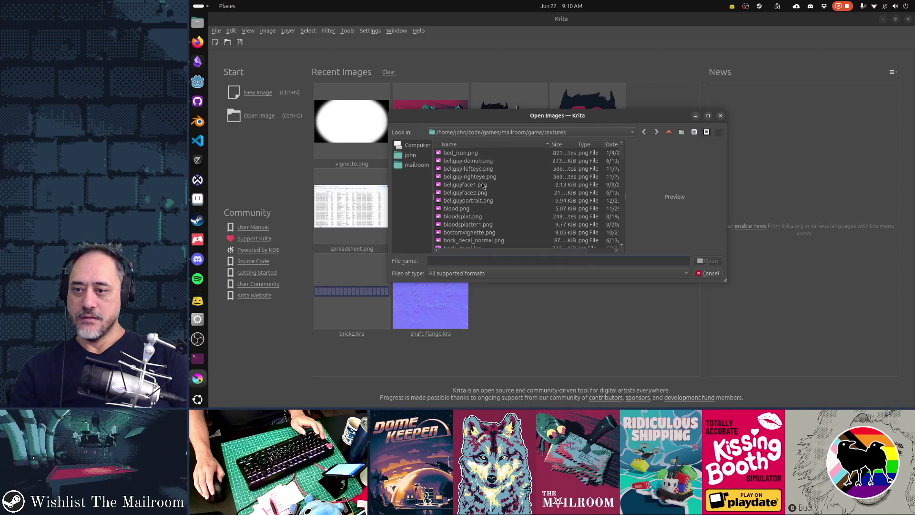
scroll(483, 185, down, 15)
scroll(483, 185, down, 10)
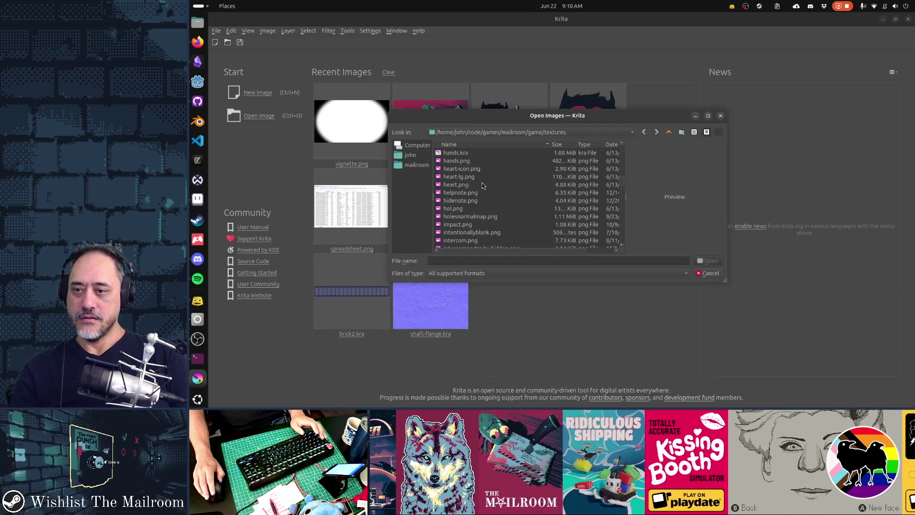
scroll(483, 185, down, 5)
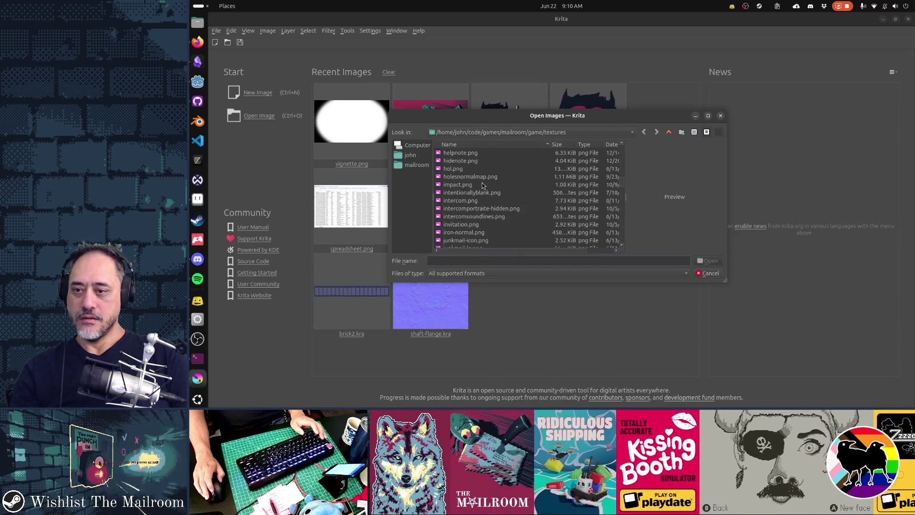
scroll(483, 185, down, 6)
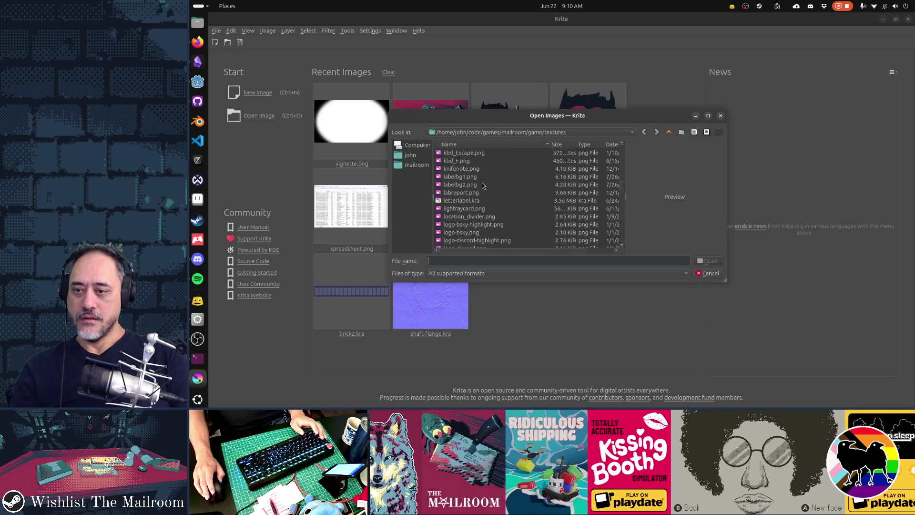
key(alt+Tab)
key(alt+Tab)
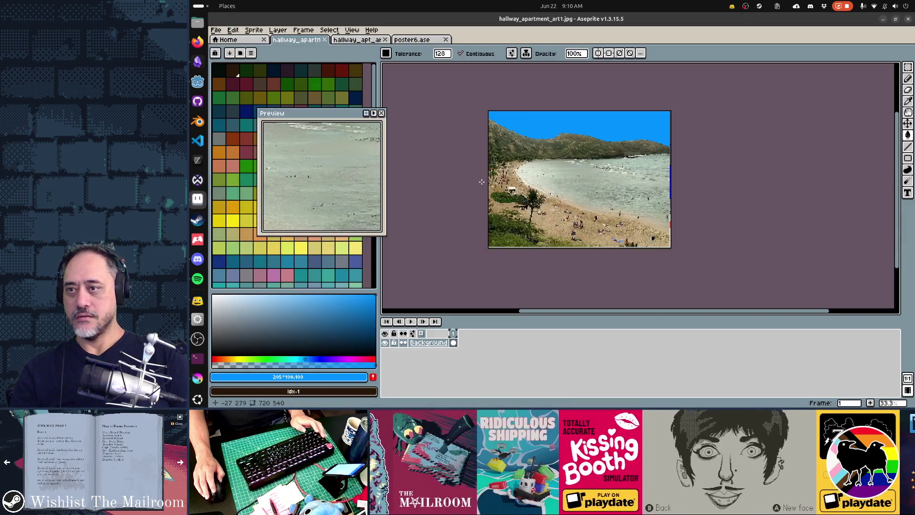
key(alt+Tab)
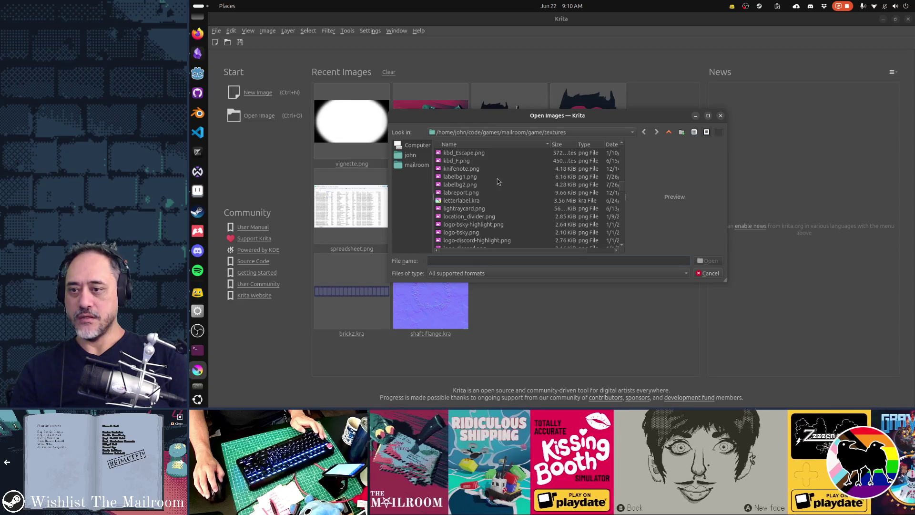
scroll(498, 182, up, 7)
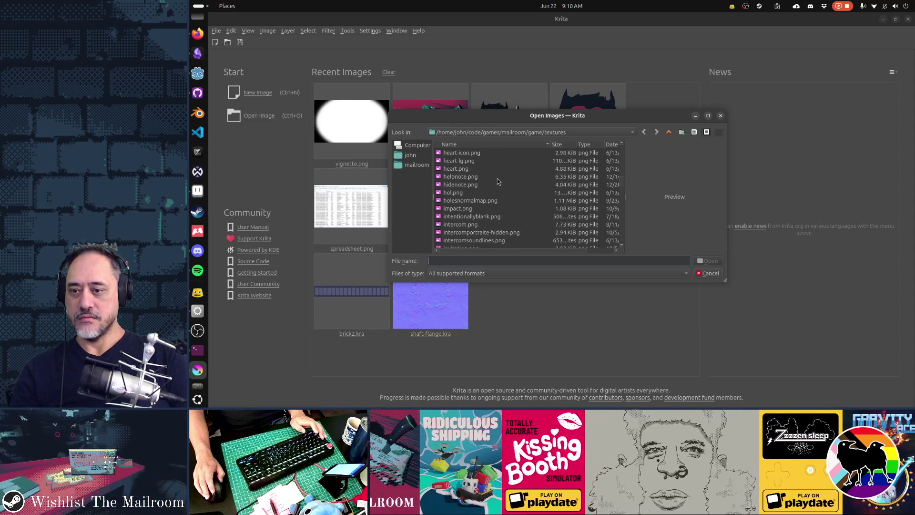
scroll(499, 182, up, 2)
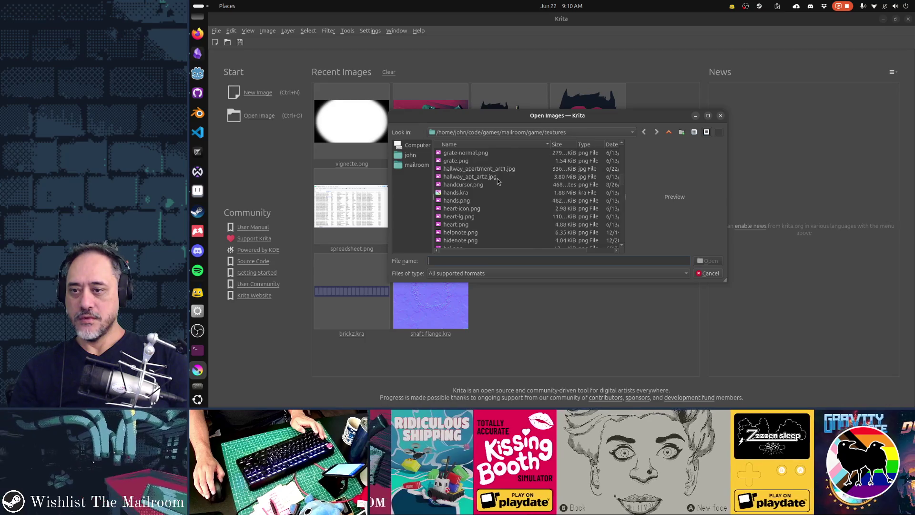
click(499, 170)
key(shift+Down)
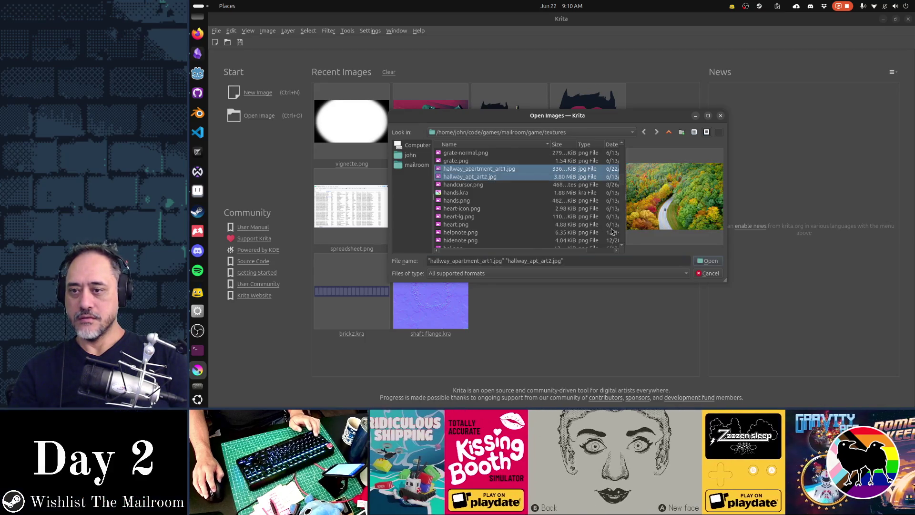
Open both hallway images and bring hallway_apartment_art1.jpg's tab to the front, starting a Background layer rename.
click(701, 262)
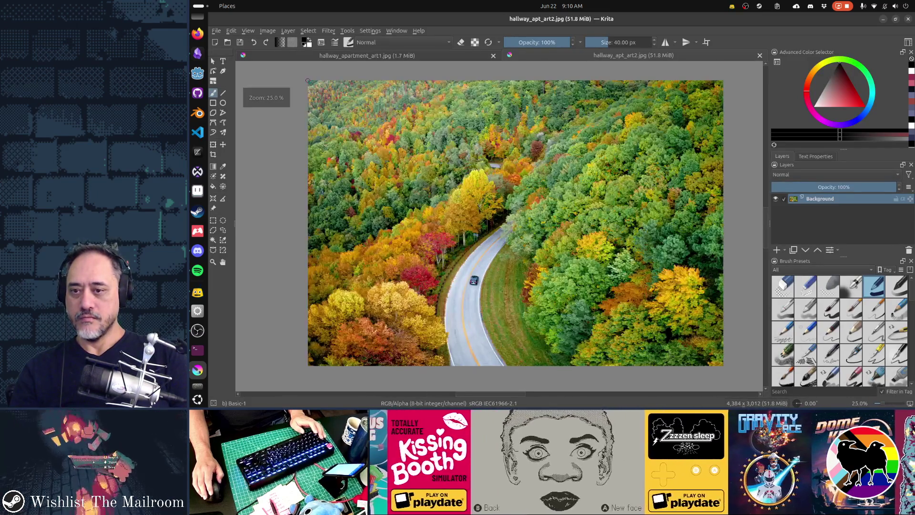
click(411, 57)
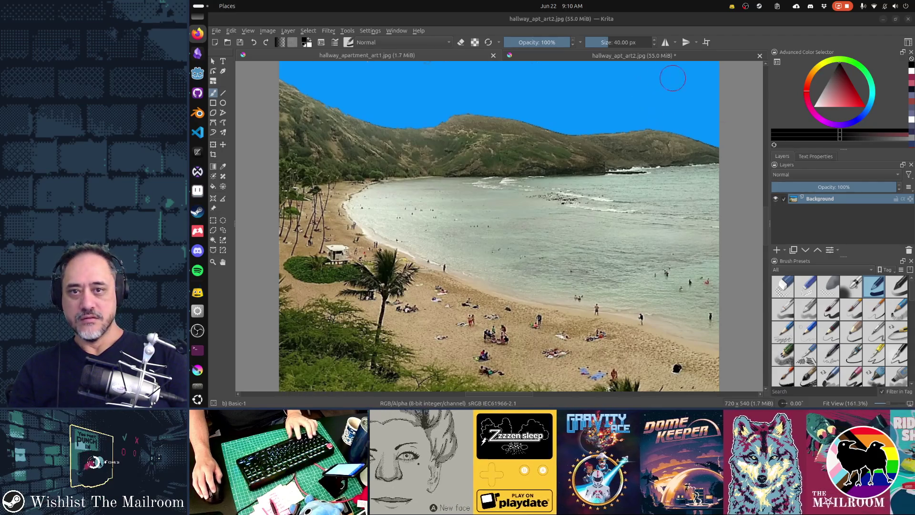
scroll(663, 157, down, 1)
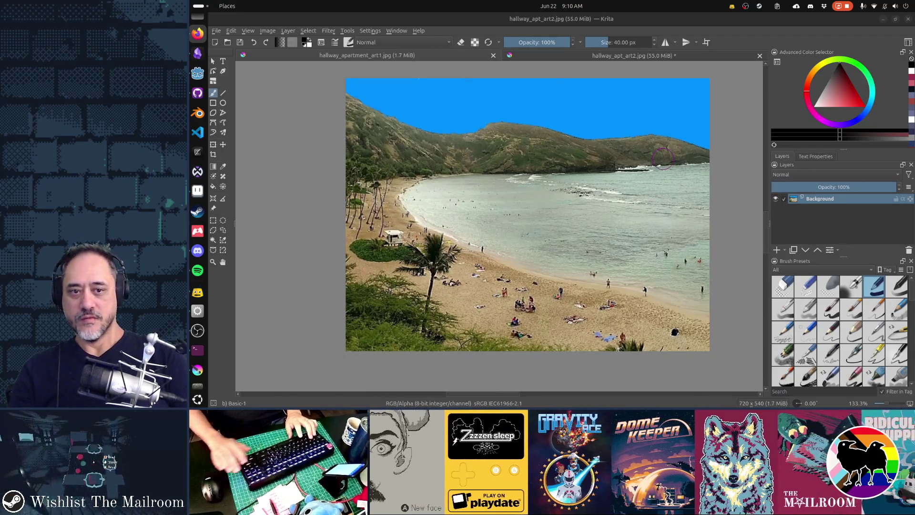
double_click(872, 199)
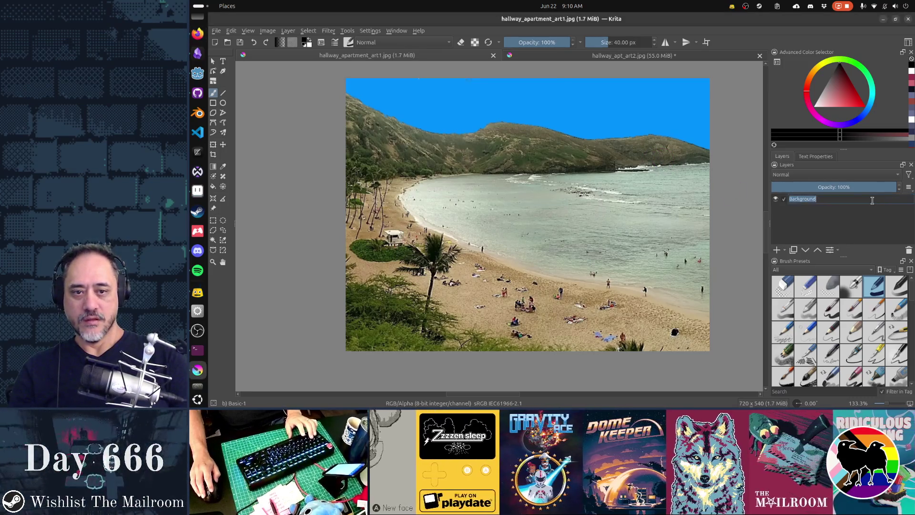
Replace the Background layer with a new paint layer and paste the beach photo.
key(Escape)
key(Insert)
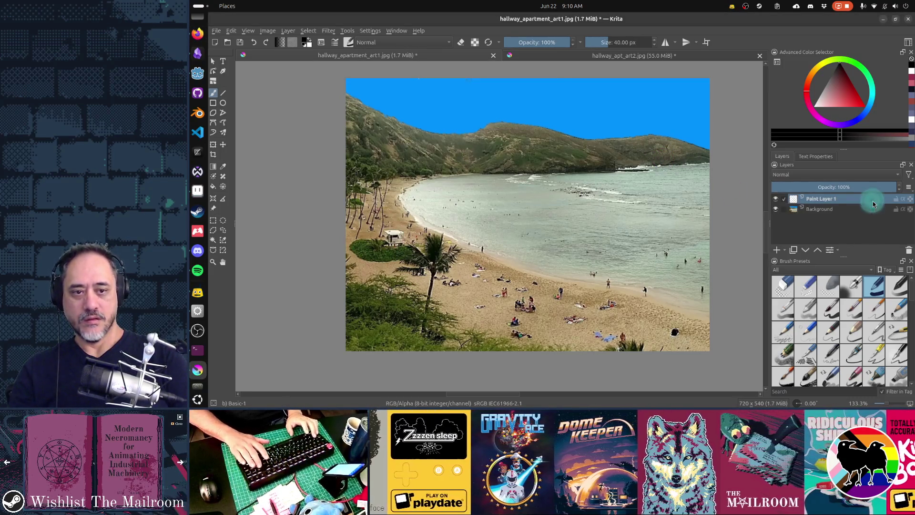
key(shift+Delete)
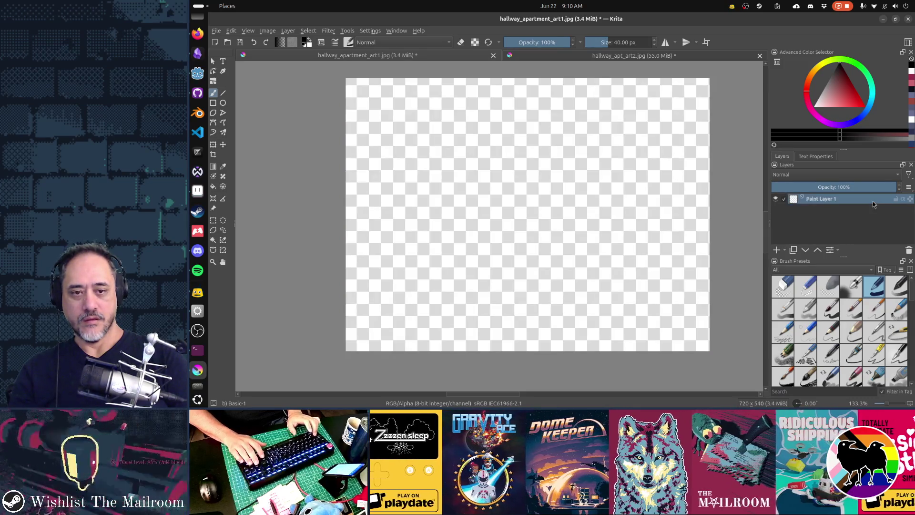
key(ctrl+v)
Flip the pasted photo horizontally and shift it right to show the bay's left shore.
key(t)
key(ctrl+t)
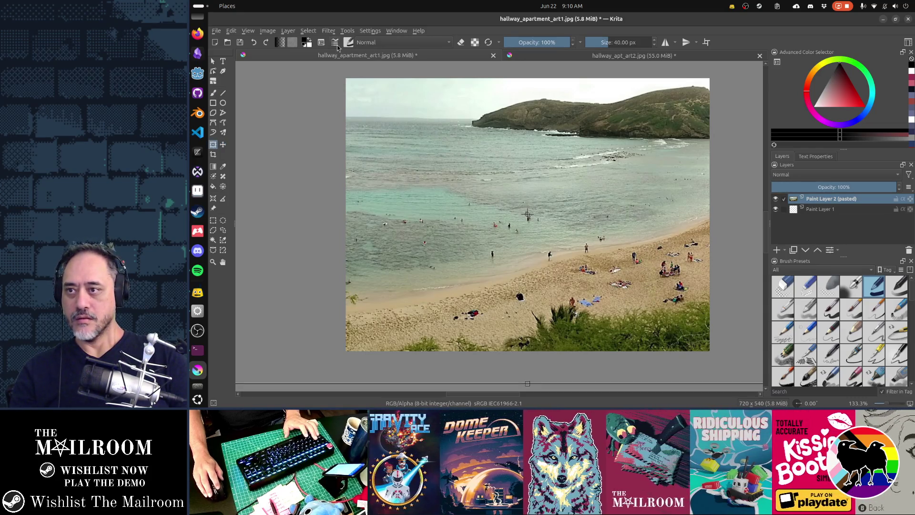
click(323, 42)
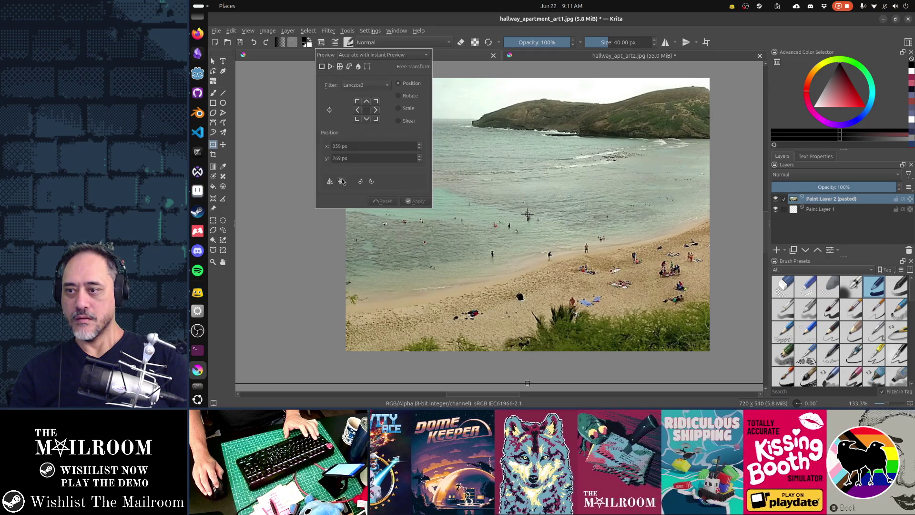
click(342, 182)
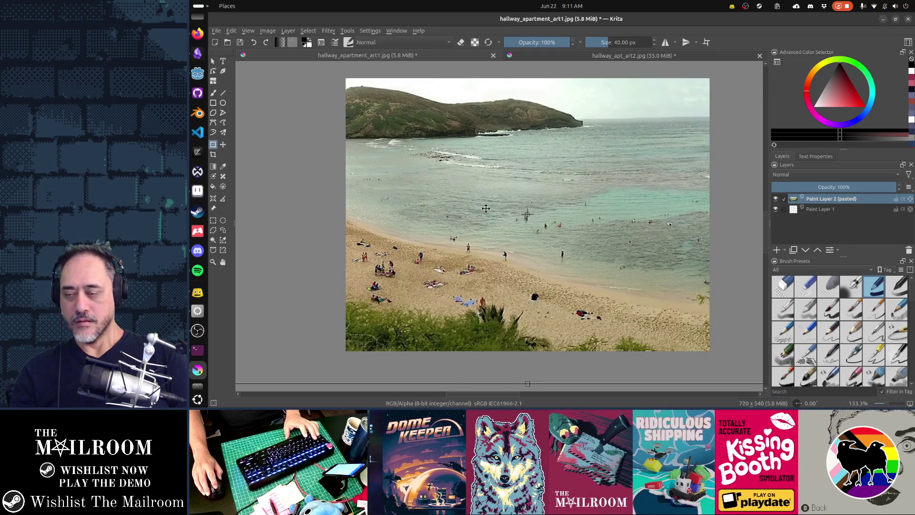
drag(486, 209, 612, 221)
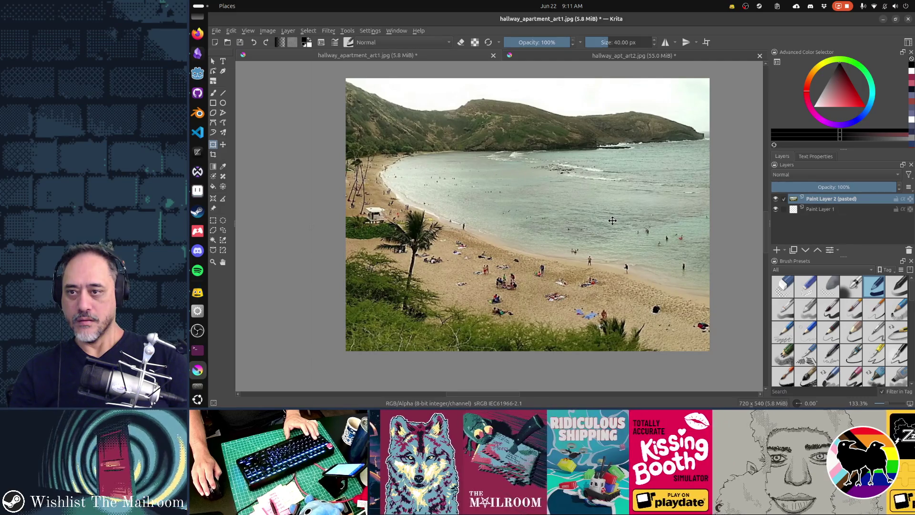
Apply an HSV/HSL Adjustment raising the beach photo's saturation to 38.
key(ctrl+u)
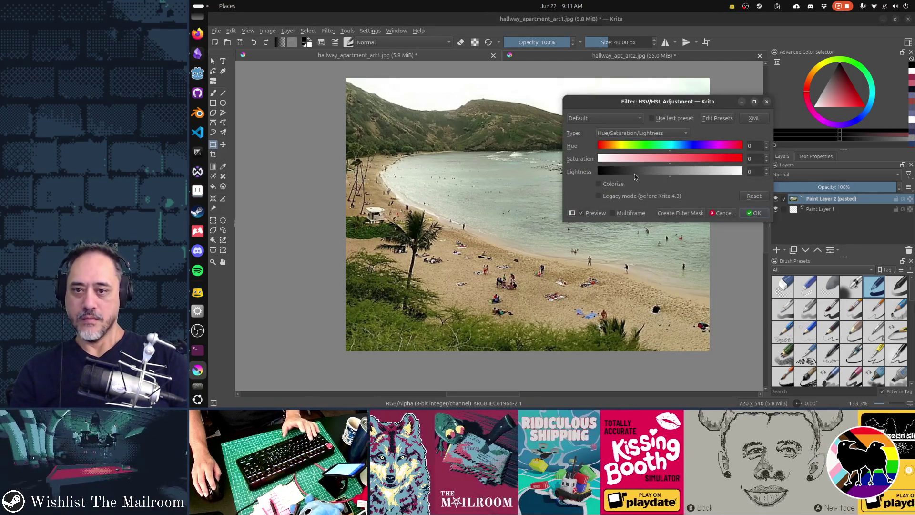
drag(674, 163, 717, 167)
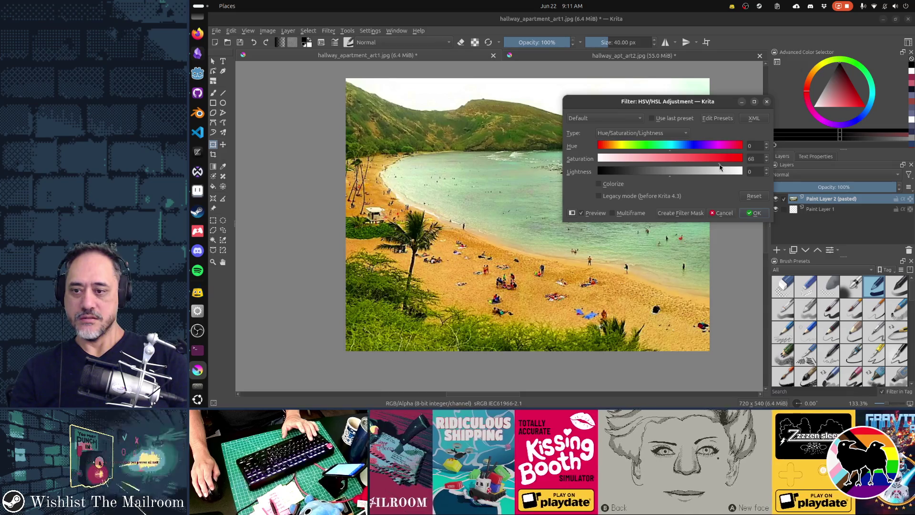
drag(714, 167, 719, 167)
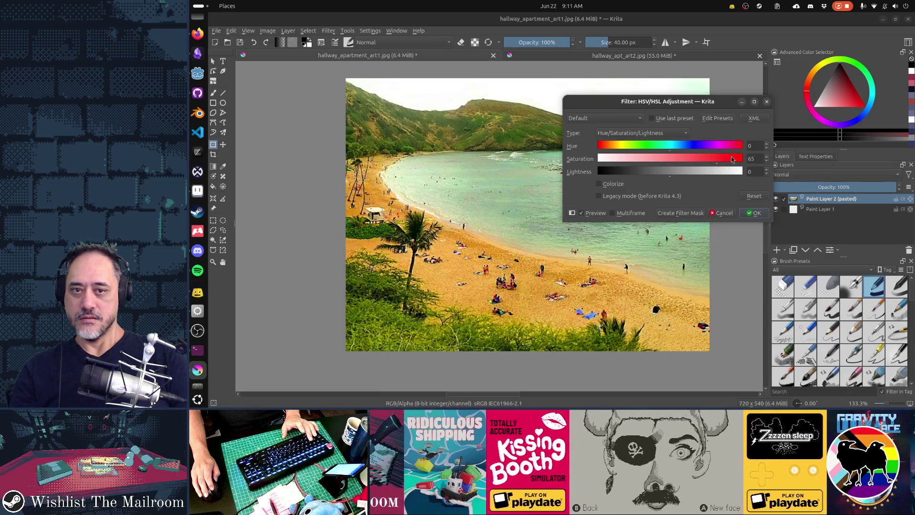
click(767, 102)
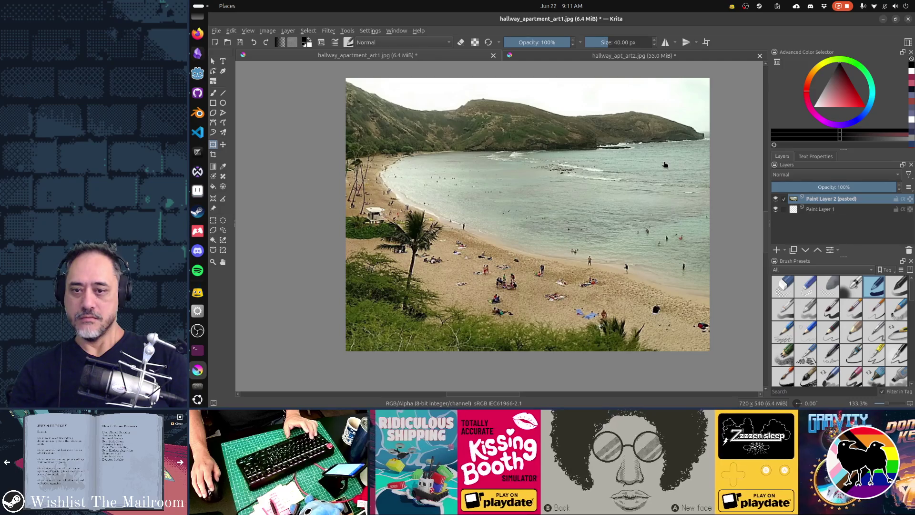
key(ctrl+u)
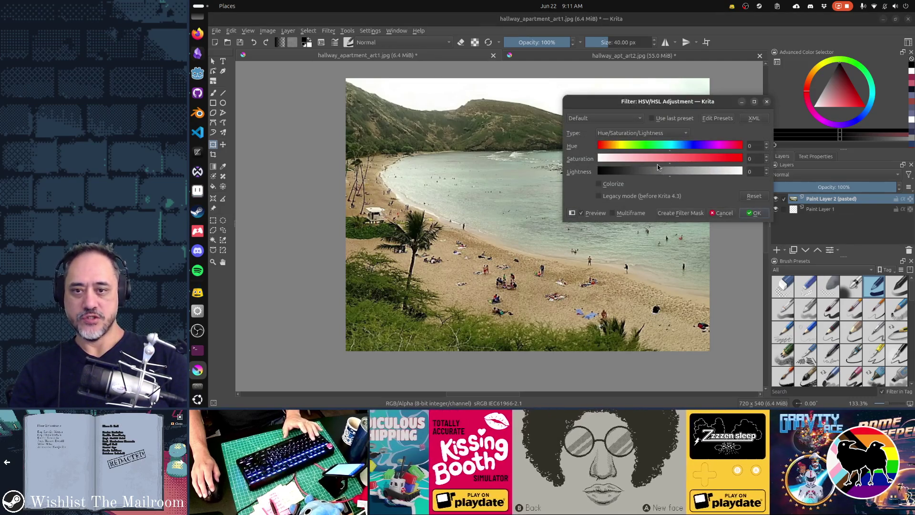
drag(686, 160, 698, 159)
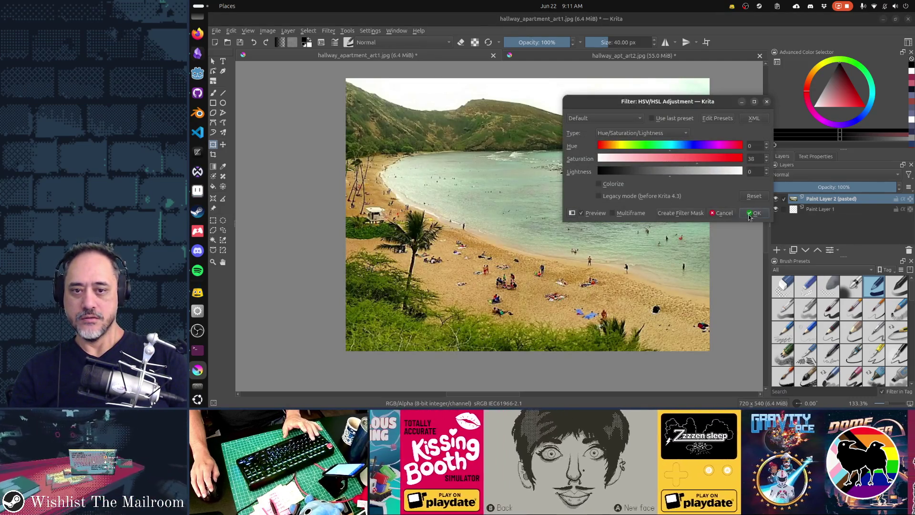
click(755, 213)
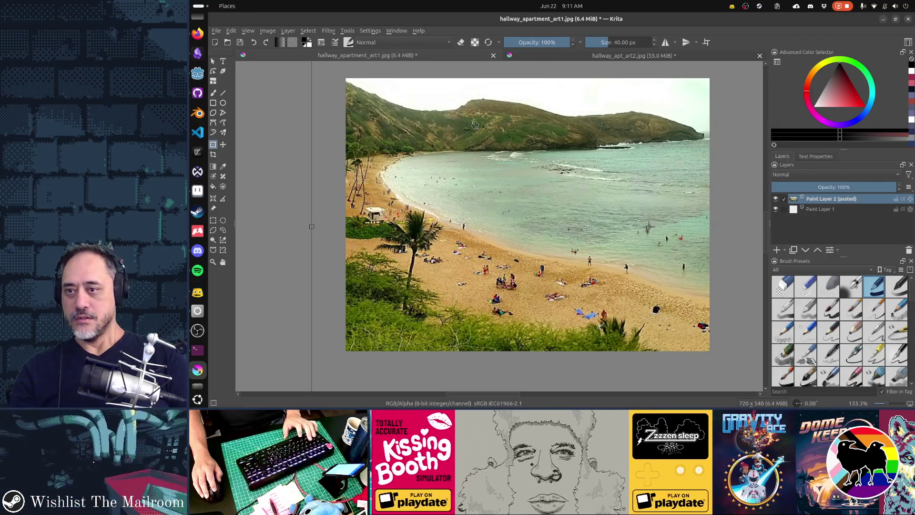
Fill the white sky with blue using a raised fill threshold and 1 px grow.
key(f)
drag(875, 106, 868, 115)
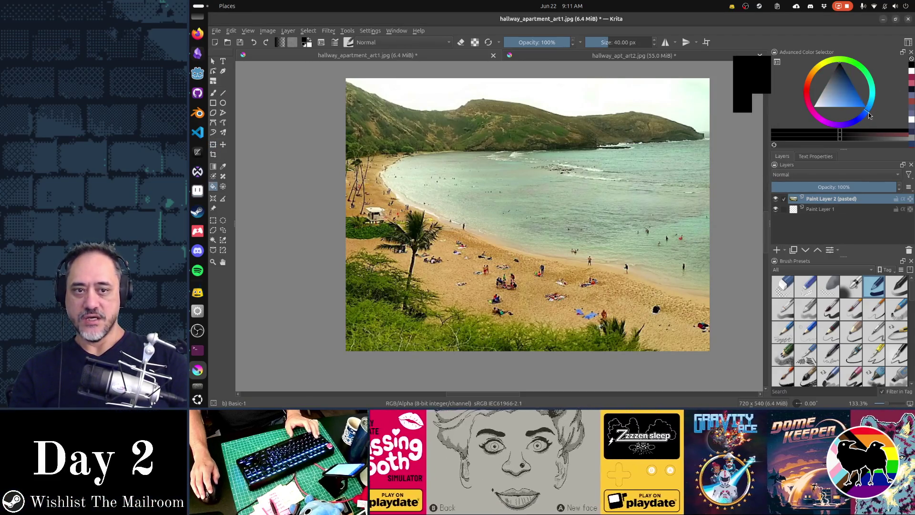
click(869, 117)
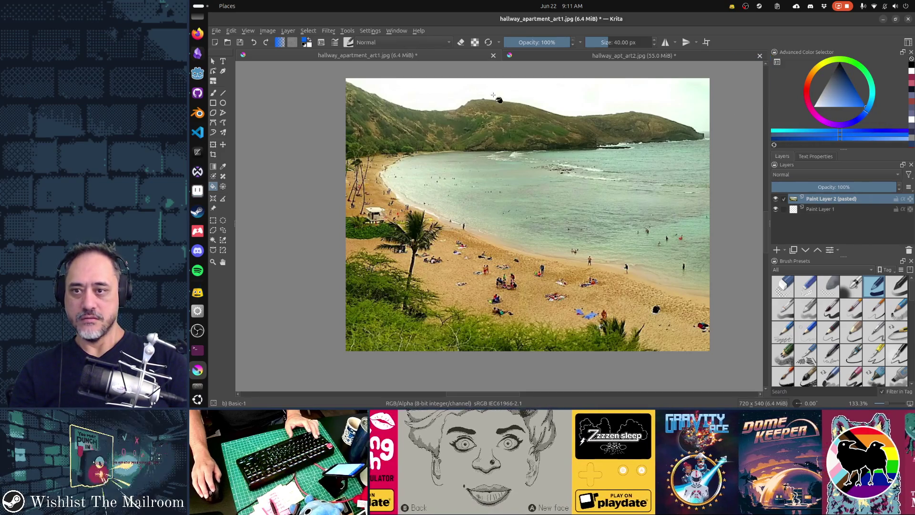
click(463, 92)
key(ctrl+z)
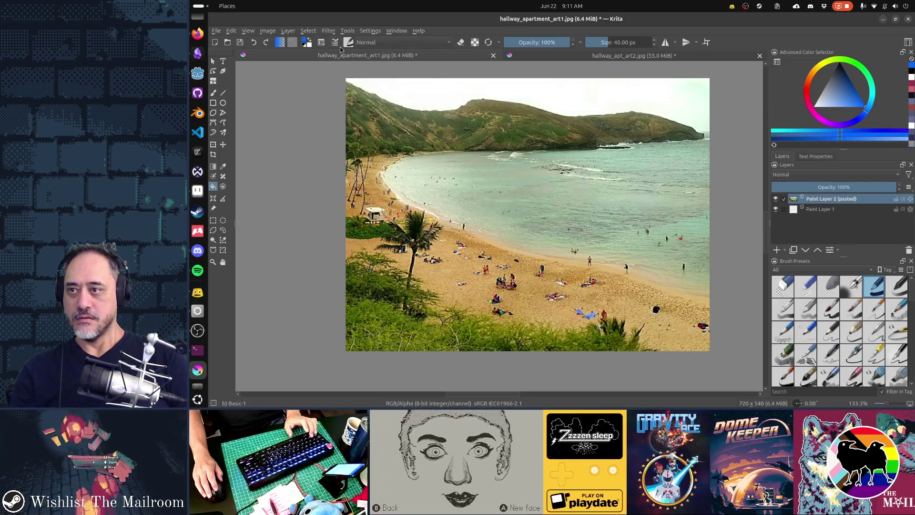
click(325, 44)
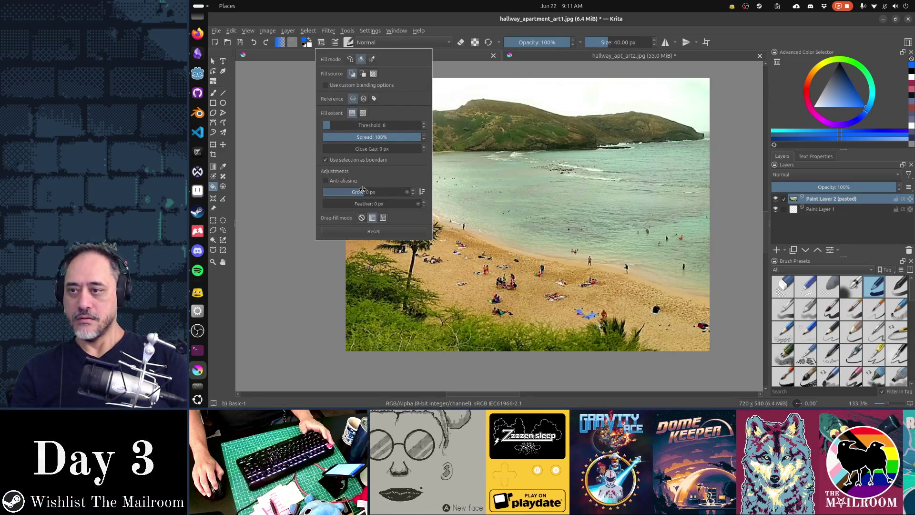
drag(342, 125, 348, 124)
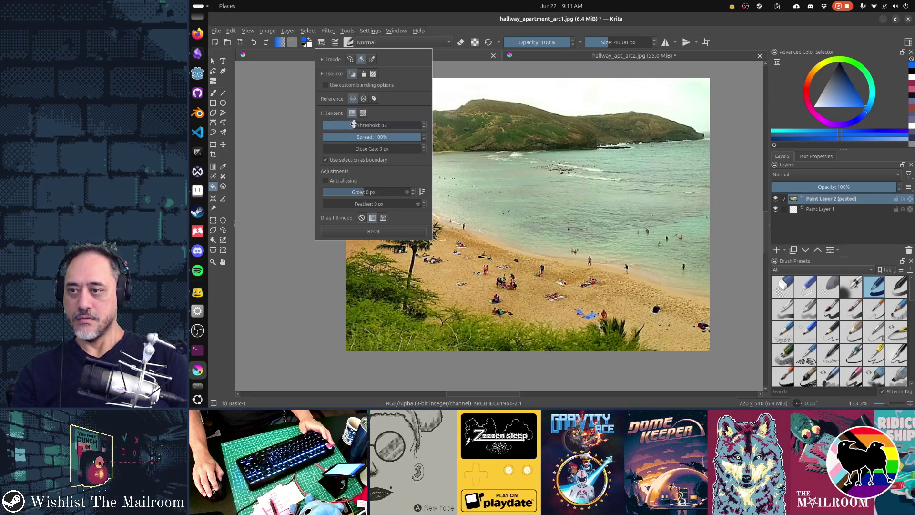
click(413, 190)
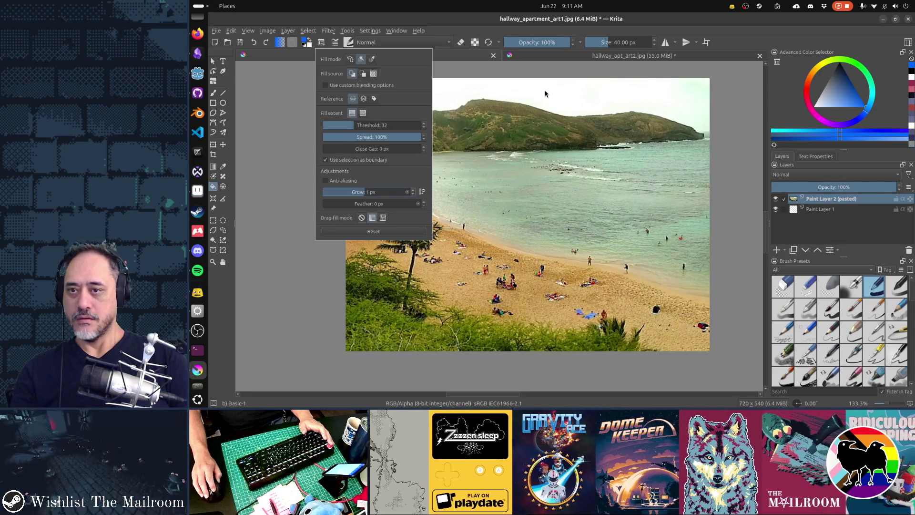
click(546, 94)
click(556, 94)
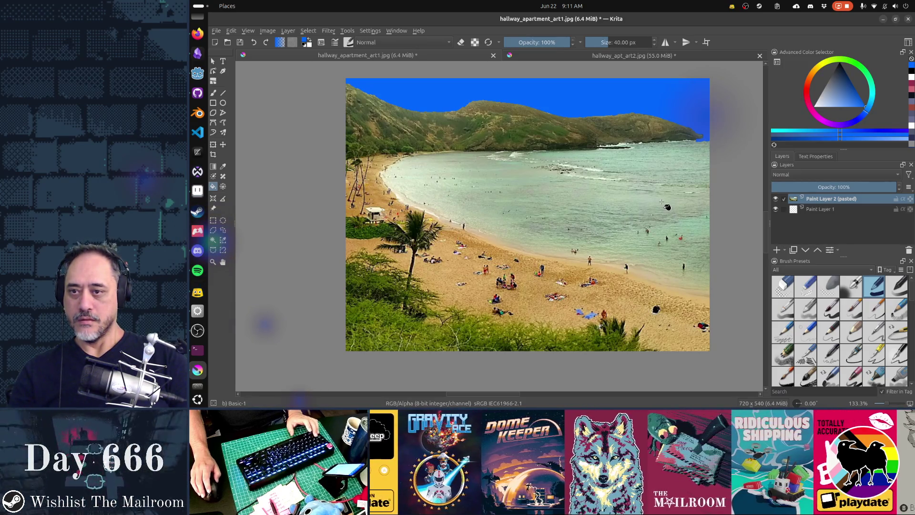
Try several blue shades, refilling the sky until it's a soft light blue.
drag(843, 105, 835, 107)
click(642, 92)
click(687, 100)
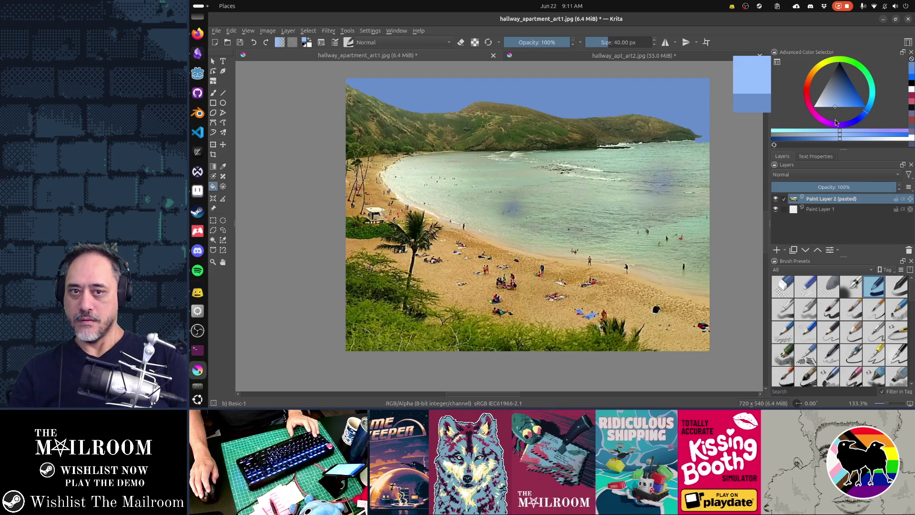
click(613, 103)
drag(840, 106, 842, 110)
click(600, 100)
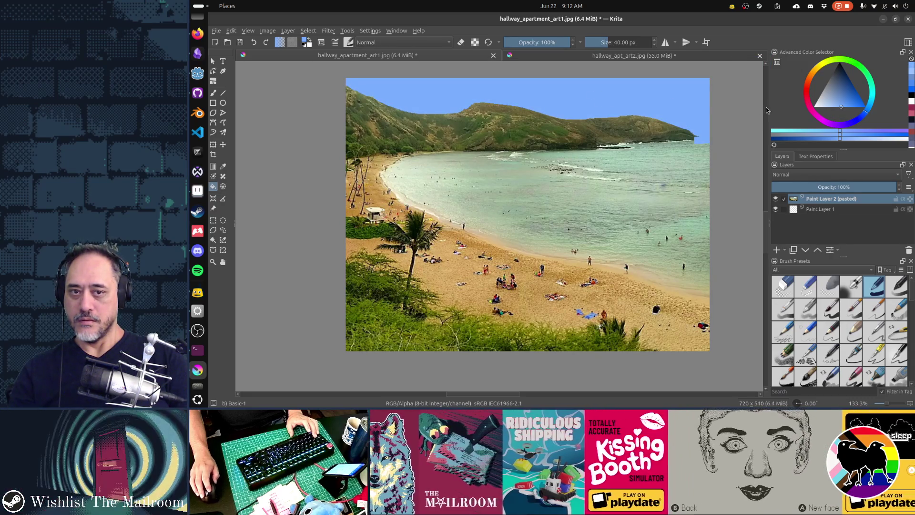
drag(836, 107, 836, 111)
click(678, 108)
Set white as the paint colour and switch to the brush tool's presets.
click(815, 105)
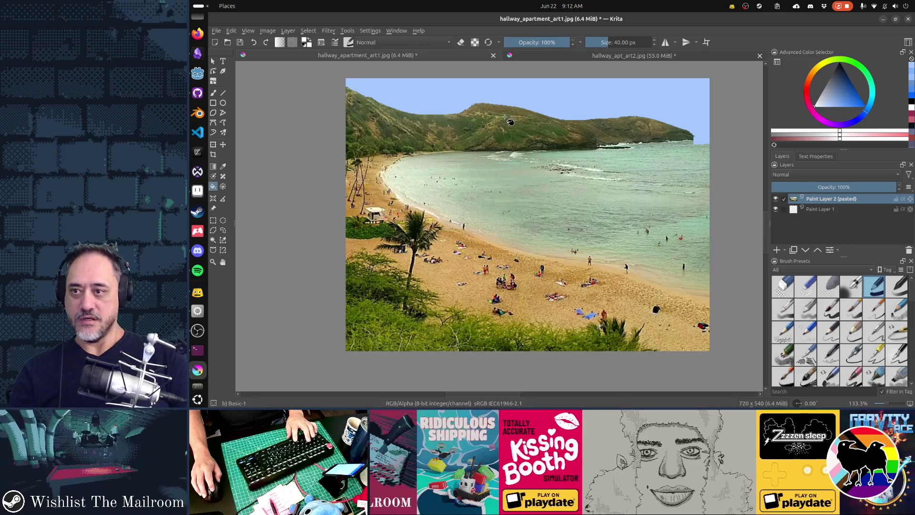
key(b)
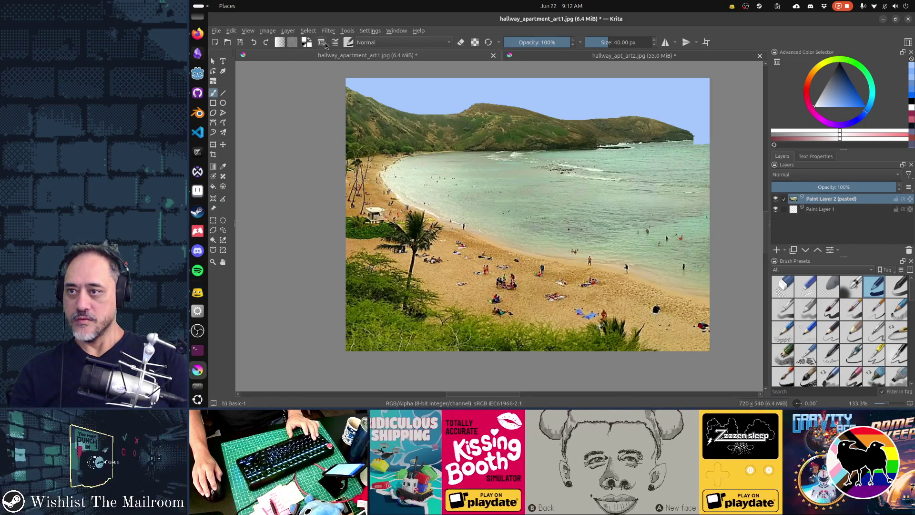
click(348, 44)
Paint white clouds across the upper-left and upper-right sky with the Texture Snow Pile brush.
scroll(443, 183, down, 5)
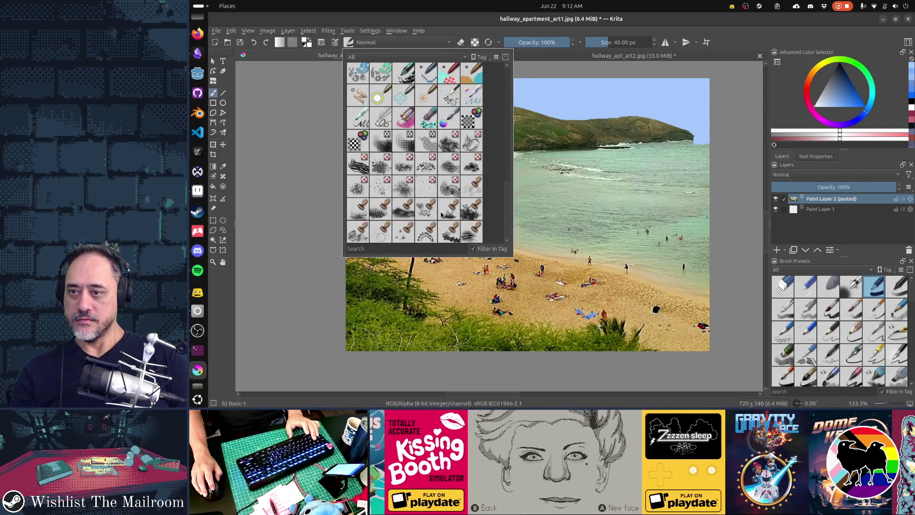
click(478, 172)
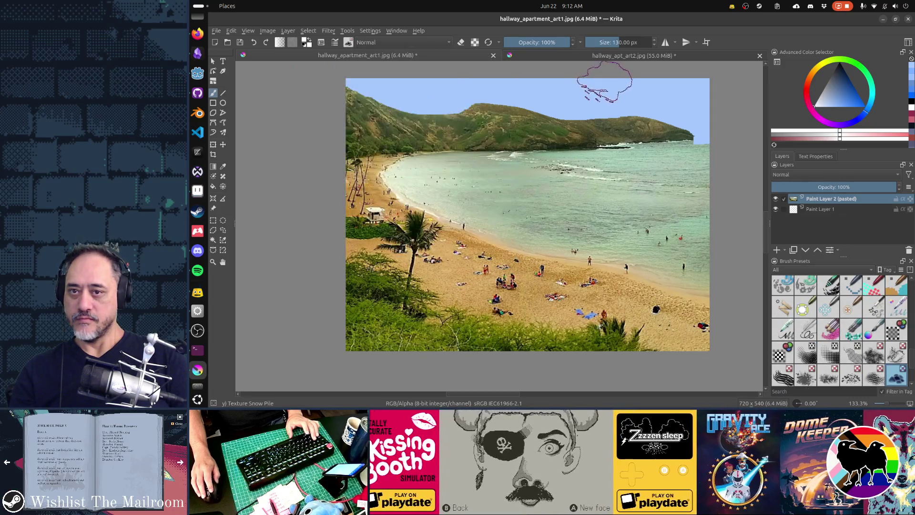
click(423, 97)
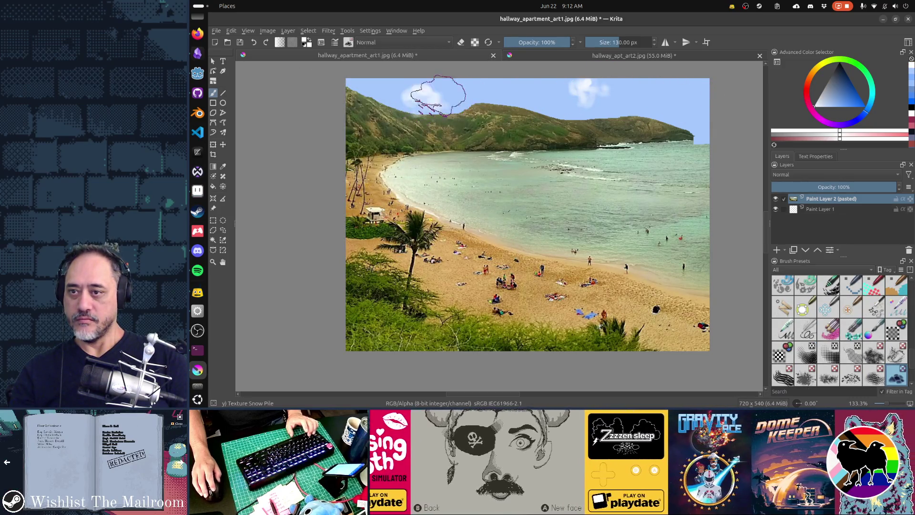
click(478, 88)
click(410, 91)
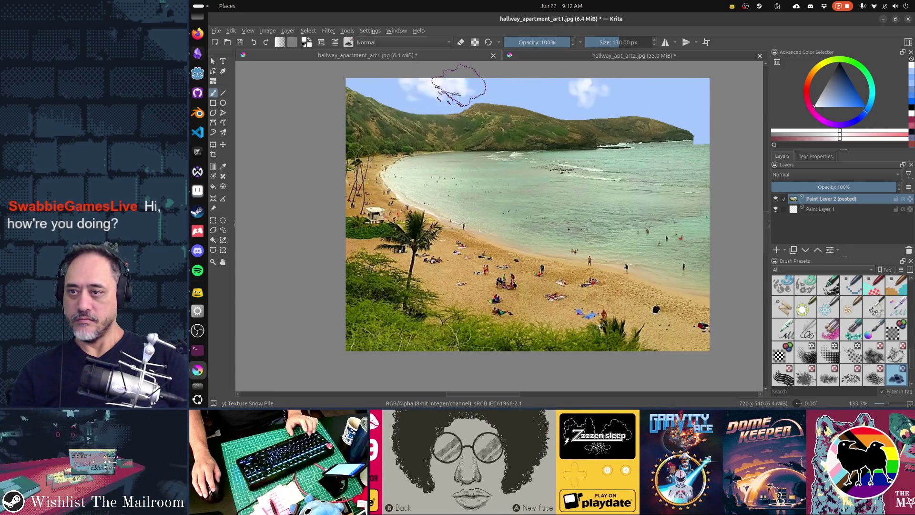
click(699, 102)
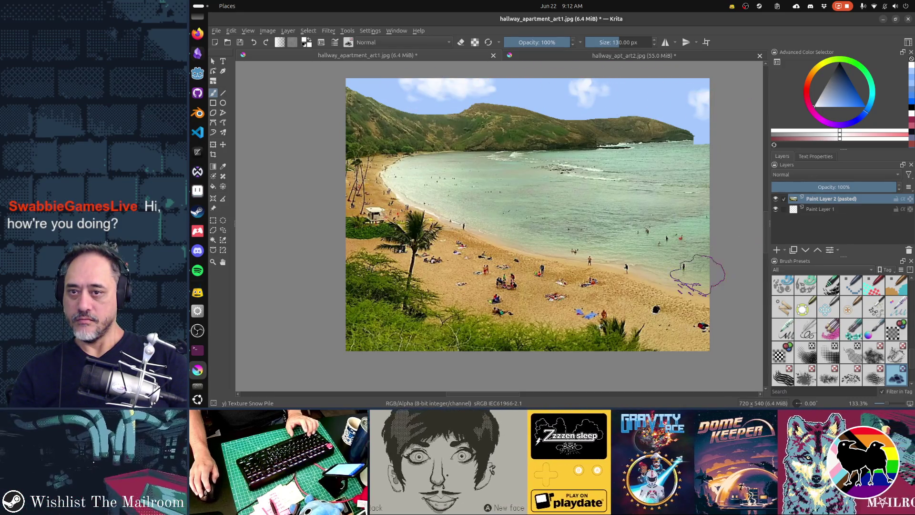
key(ctrl+z)
click(615, 92)
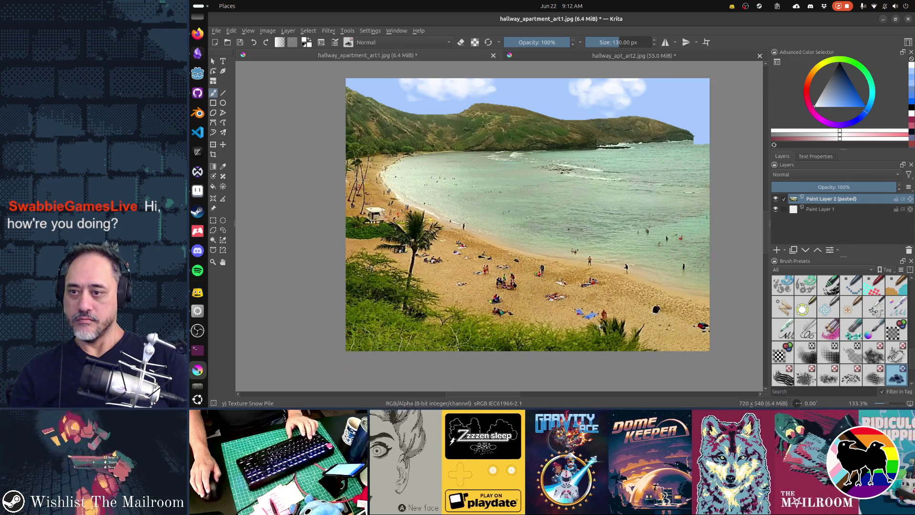
Save the picture as the JPEG hallway_apartment_art1.jpg, accepting the export settings.
key(ctrl+s)
click(647, 300)
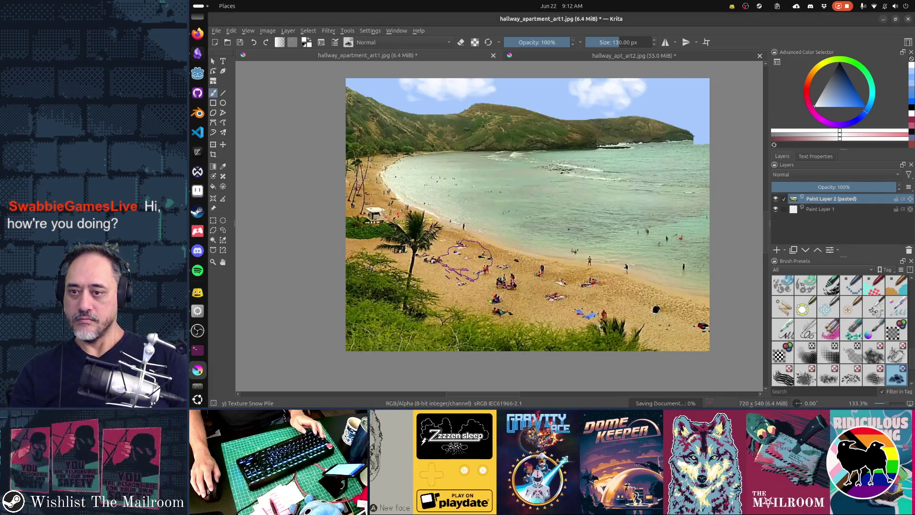
key(alt+Tab)
key(alt+Tab)
key(alt+Tab)
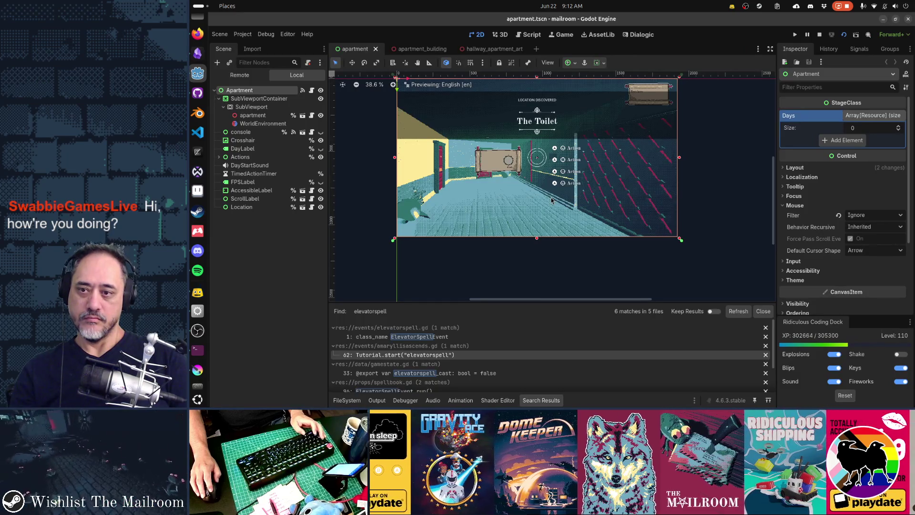
Walk up to the beach painting in the running game to check how it looks.
key(alt+Tab)
key(alt+Tab)
key(alt+Tab)
key(alt+Tab)
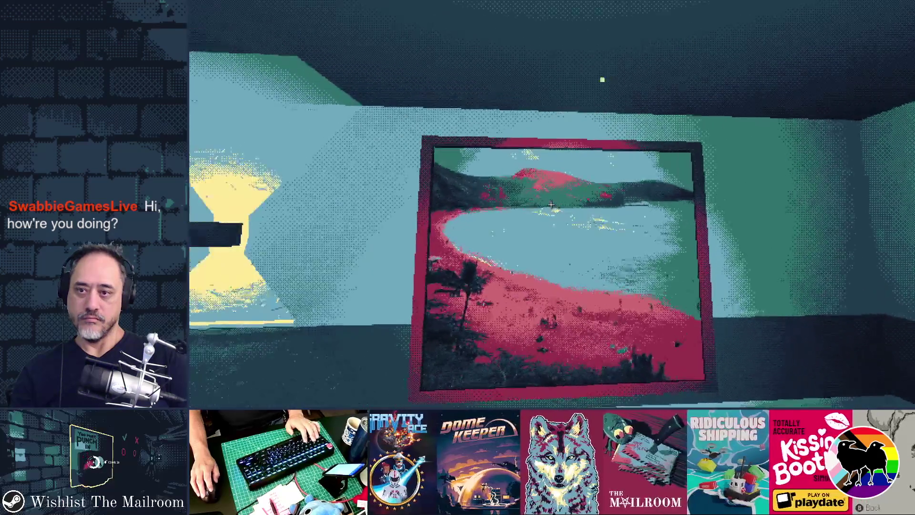
key(s)
key(a)
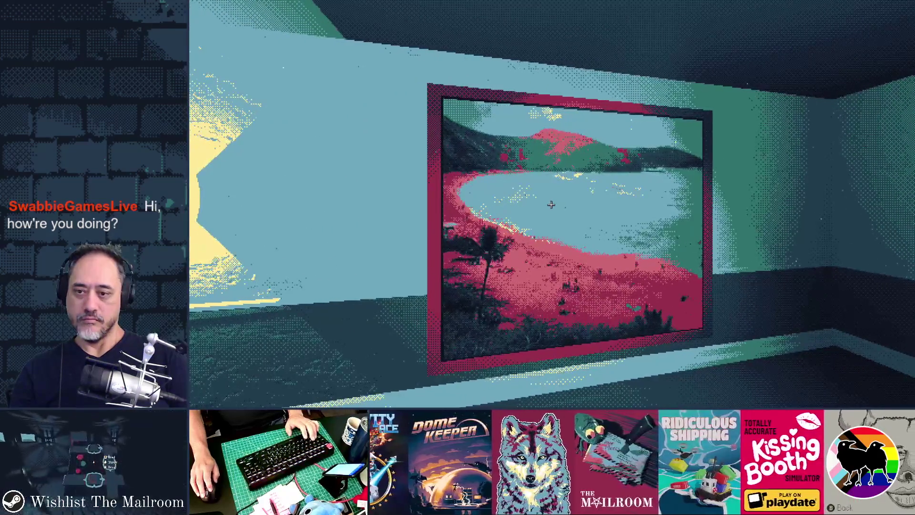
key(w)
Open the apartment_building scene in the Godot editor.
key(alt+Tab)
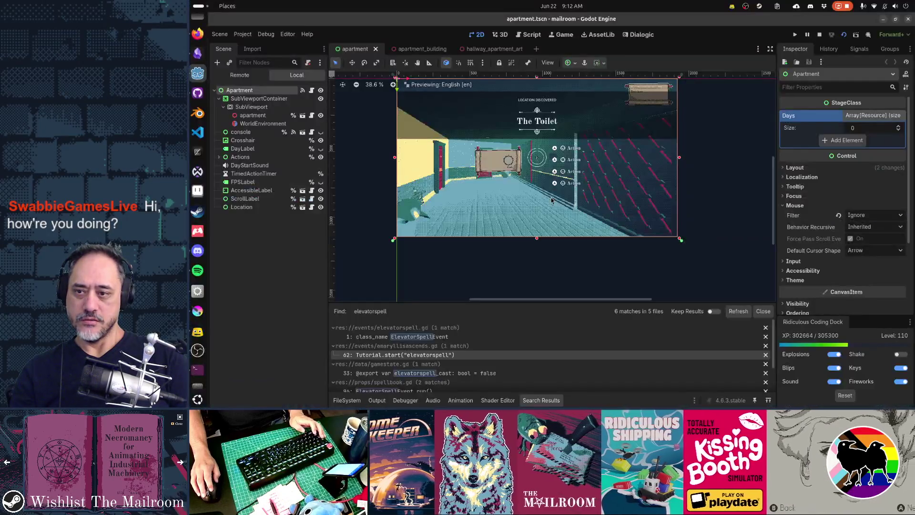
right_click(551, 201)
click(426, 50)
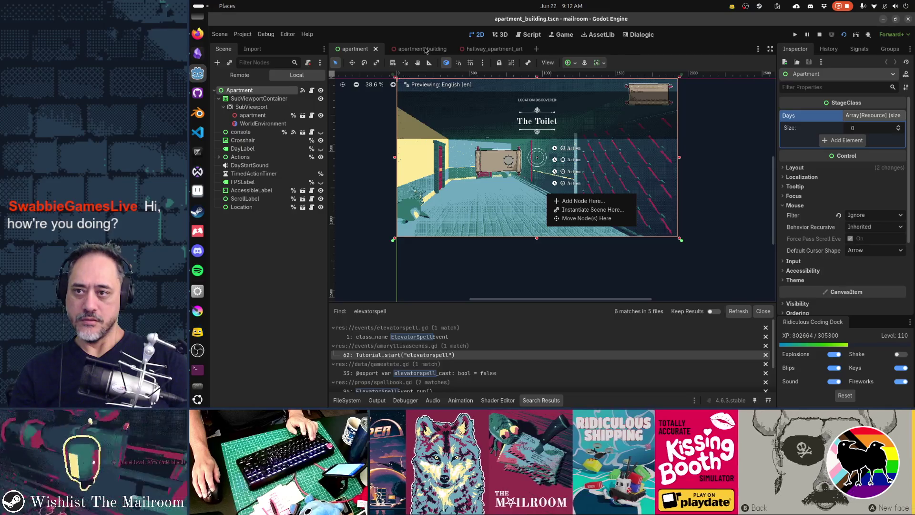
Return to Krita's beach image, sample a colour, and begin saving it under a file name.
key(alt+Tab)
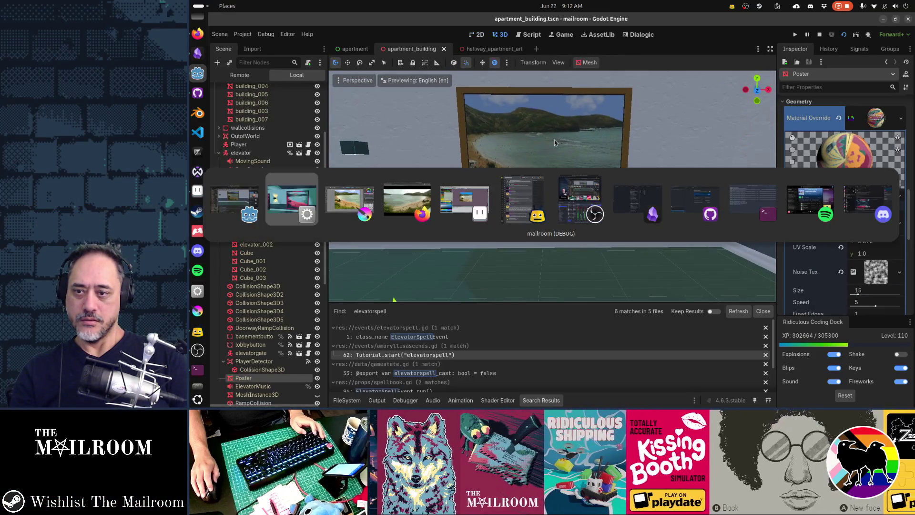
key(alt+Tab)
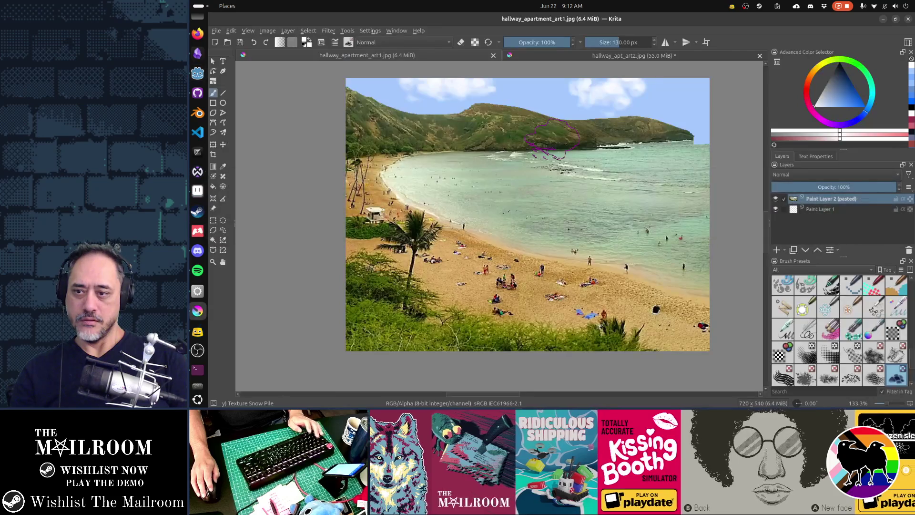
key(ctrl)
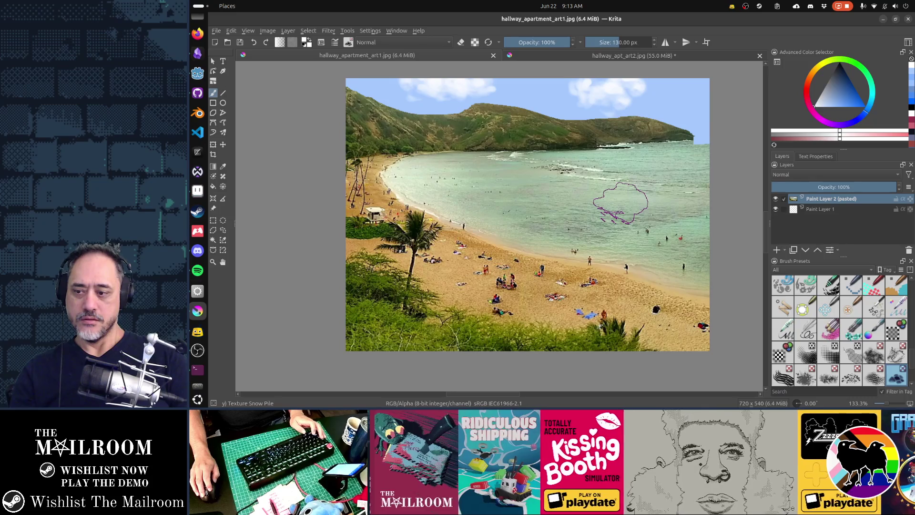
key(alt+Tab)
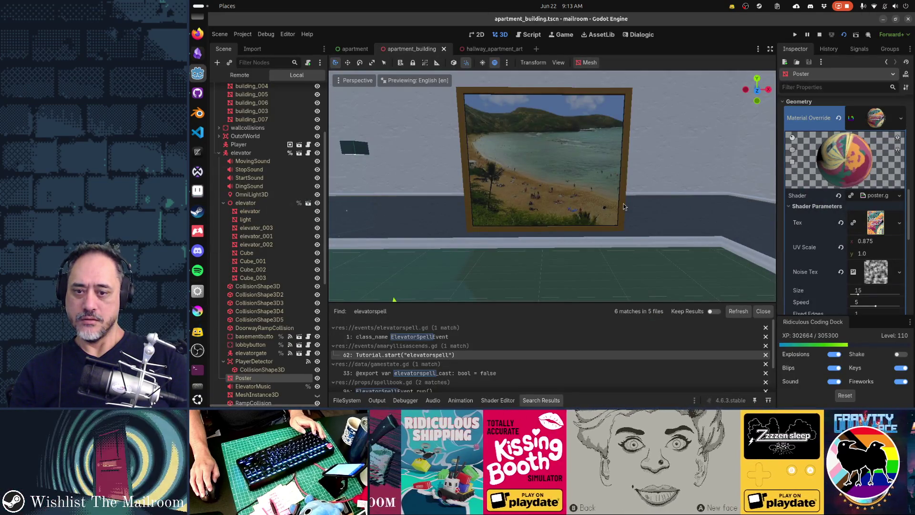
key(alt+Tab)
key(ctrl+shift+s)
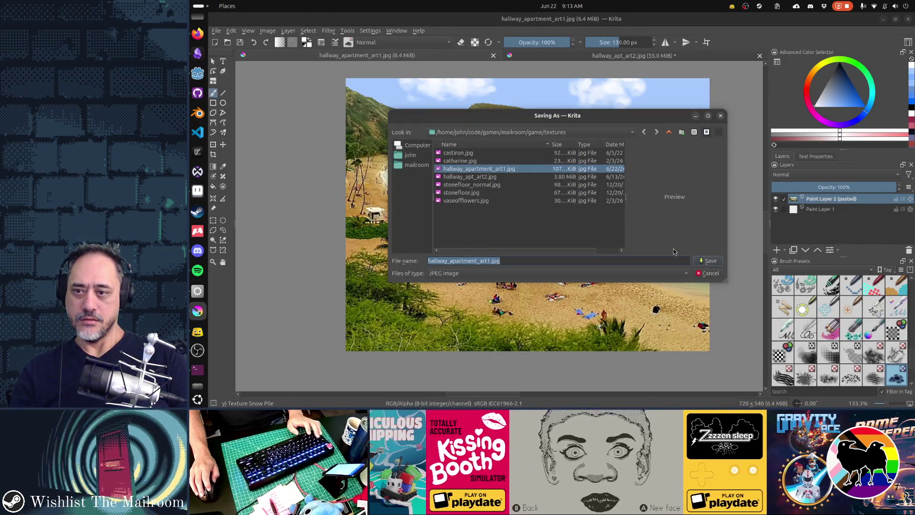
Overwrite hallway_apartment_art1.jpg, confirming the replacement and the JPEG options.
click(700, 261)
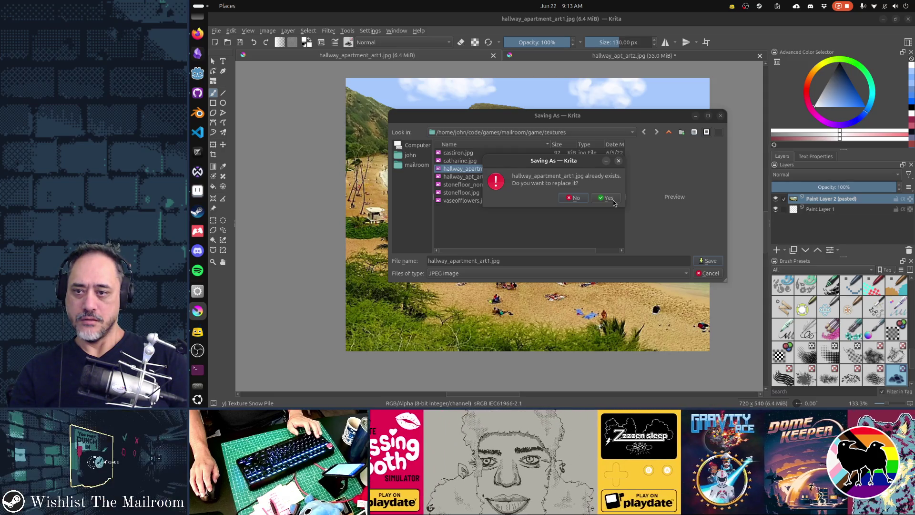
click(613, 200)
click(648, 301)
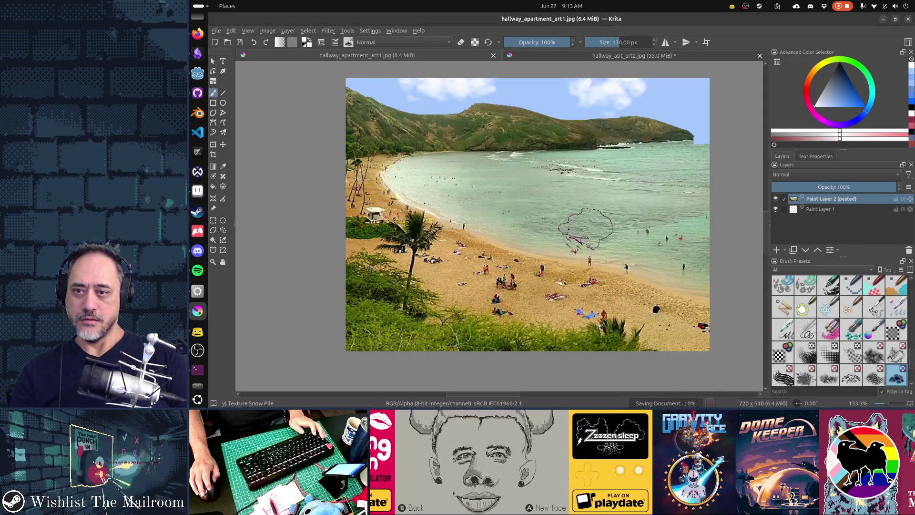
key(alt+Tab)
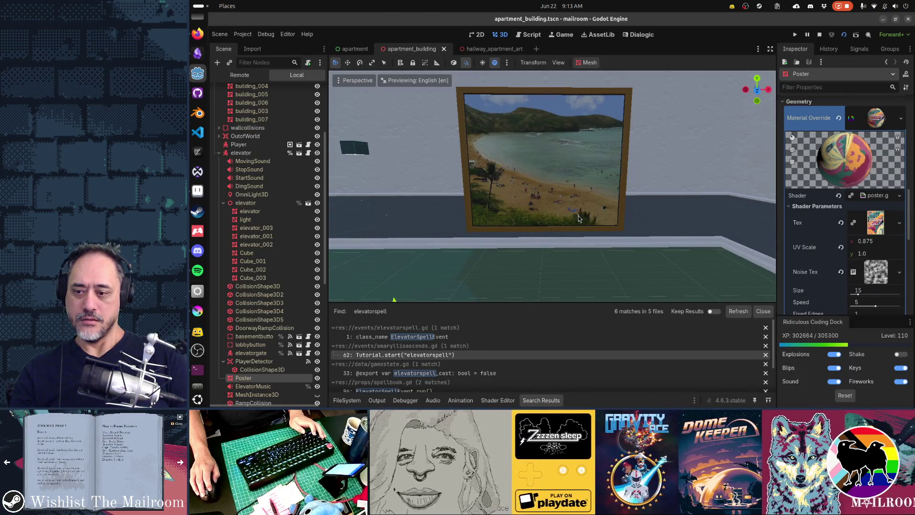
Compare the Godot hallway poster with the Krita beach image, sampling a sea colour.
key(alt+Tab)
key(alt+Tab)
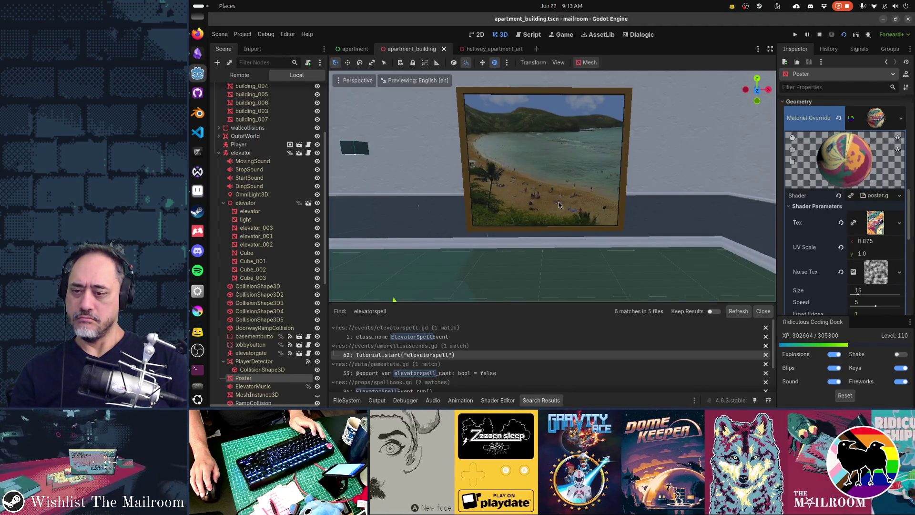
key(alt+Tab)
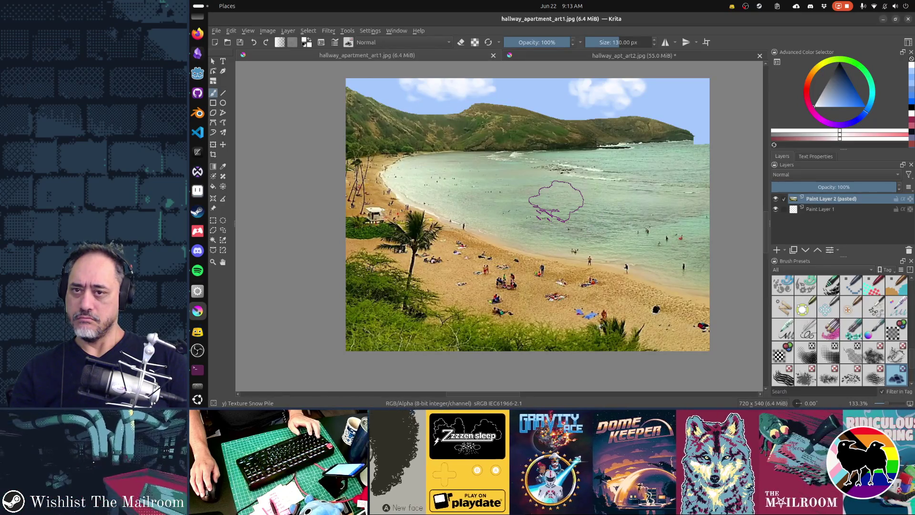
key(ctrl)
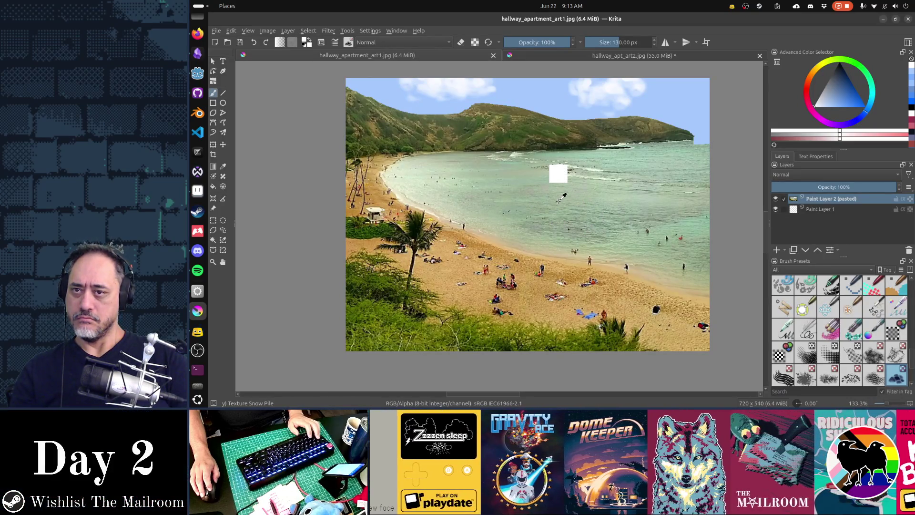
key(alt+Tab)
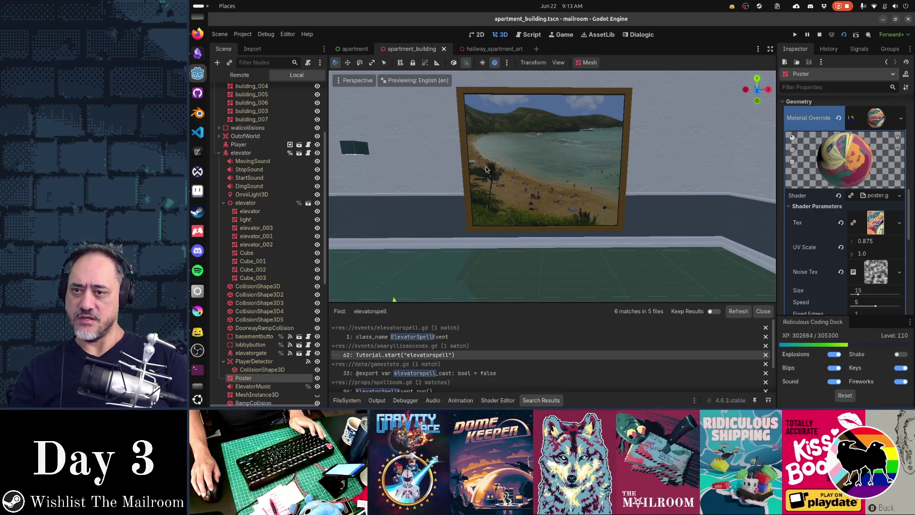
key(alt+Tab)
Shift the beach photo right and down on the canvas, then nudge it left.
key(t)
drag(565, 196, 572, 200)
key(shift+Left)
key(shift+Left)
key(shift+Left)
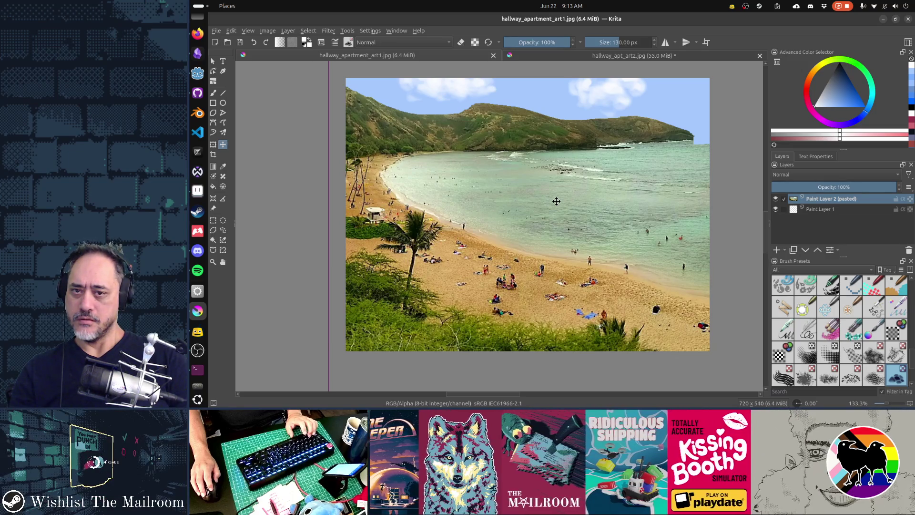
Move the beach photo right on the canvas, then nudge it slightly back left.
key(alt+Tab)
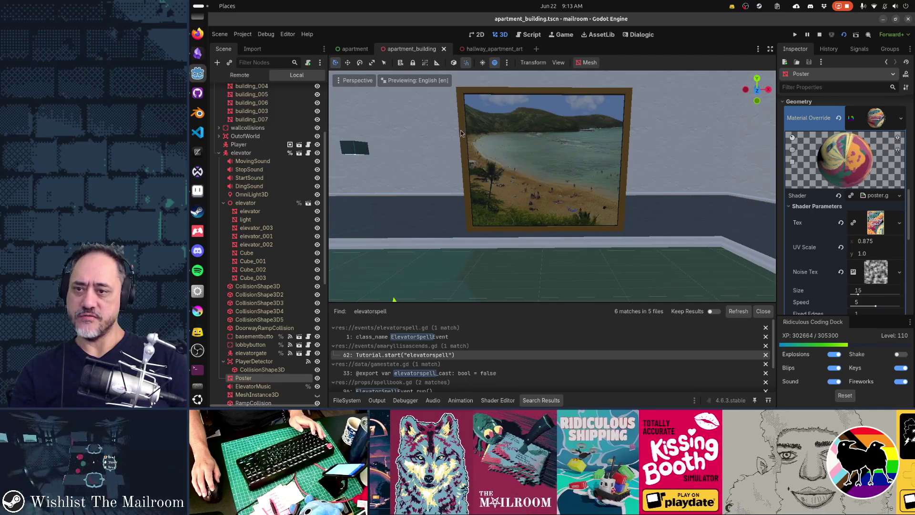
key(alt+Tab)
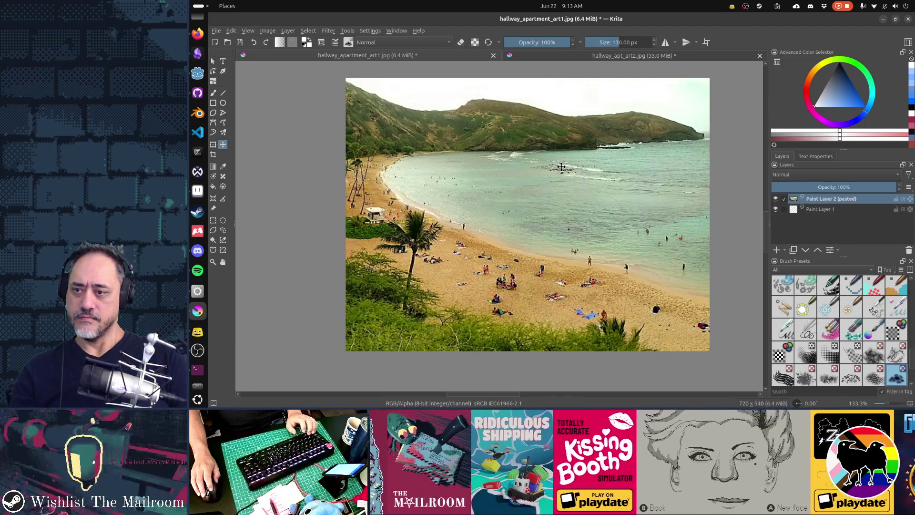
drag(516, 184, 545, 184)
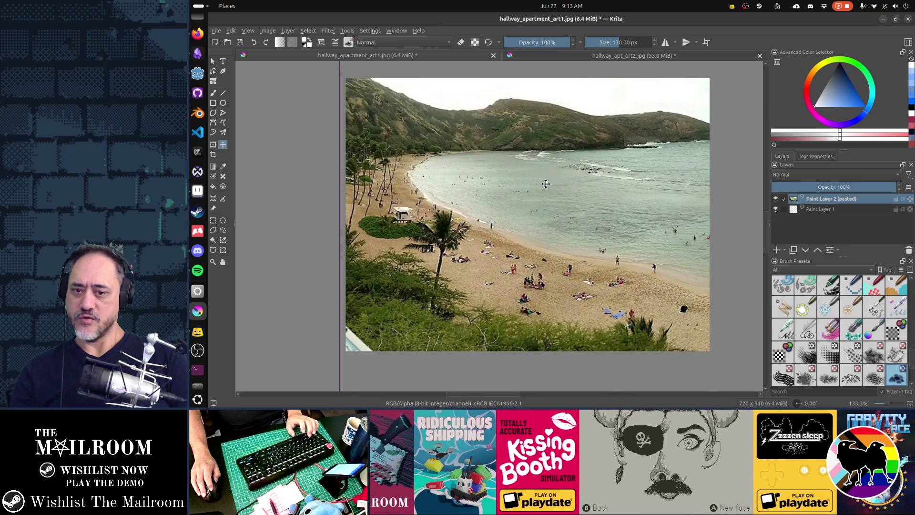
drag(546, 183, 539, 184)
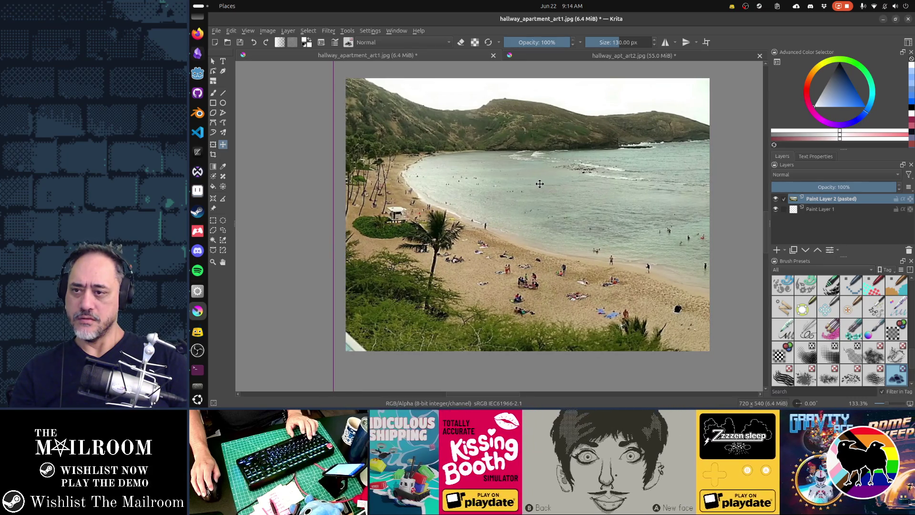
Re-save hallway_apartment_art1.jpg and check the poster in Godot.
key(ctrl+s)
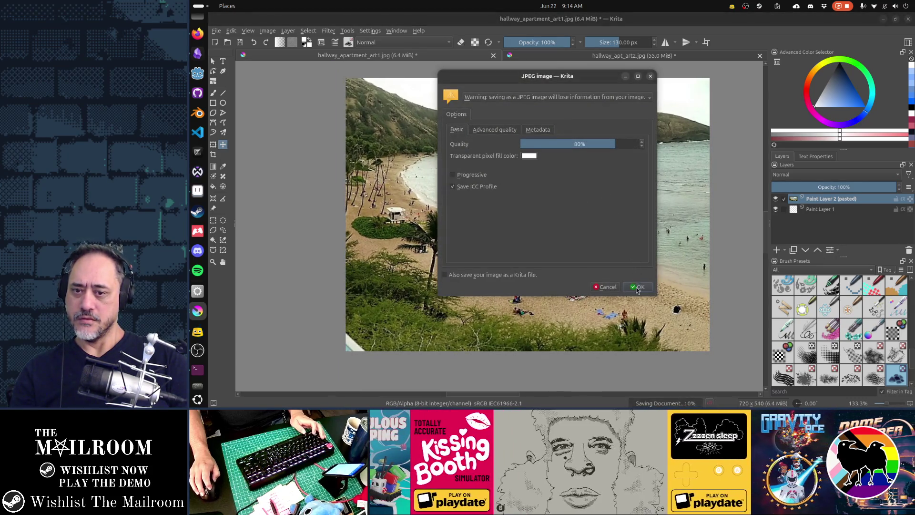
click(637, 287)
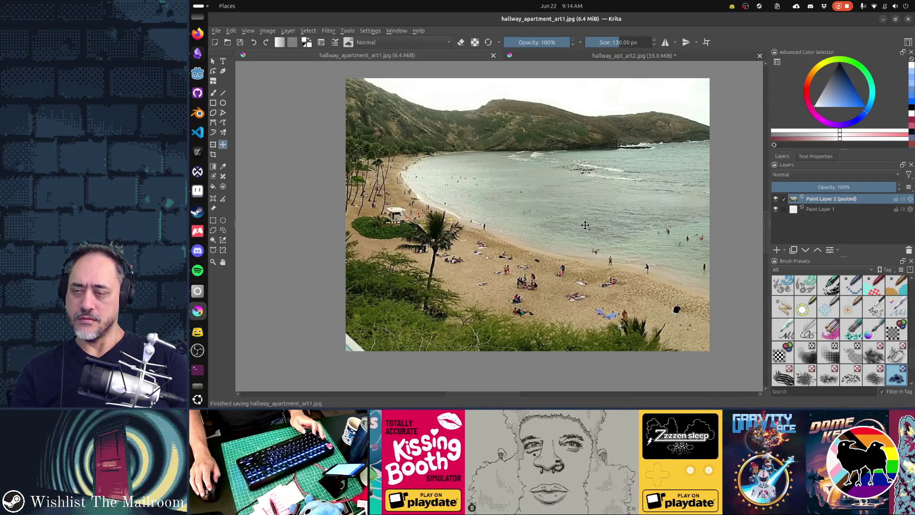
key(alt+Tab)
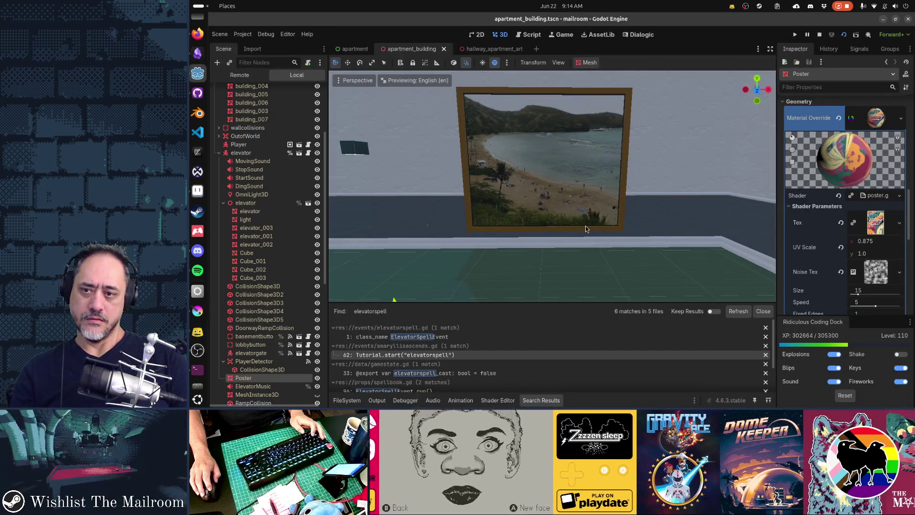
key(alt+Tab)
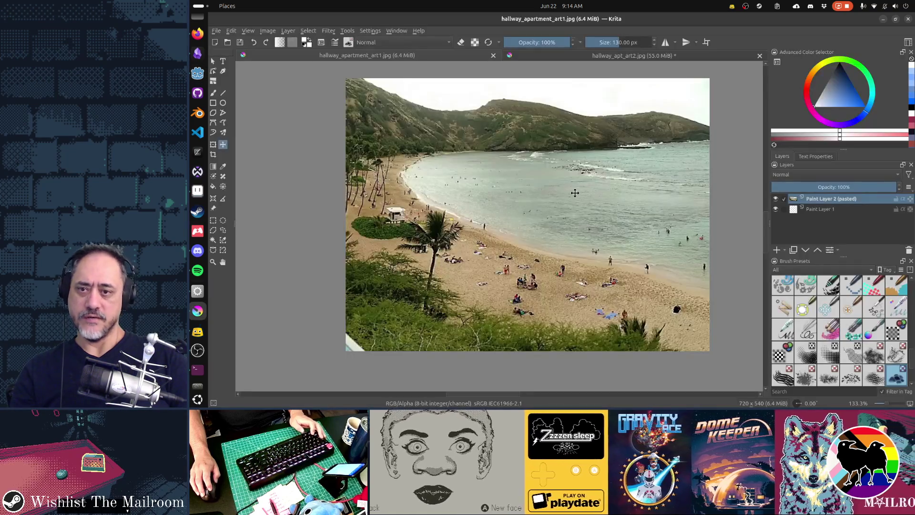
Fill the beach photo's white sky with light blue on the pasted beach layer.
key(b)
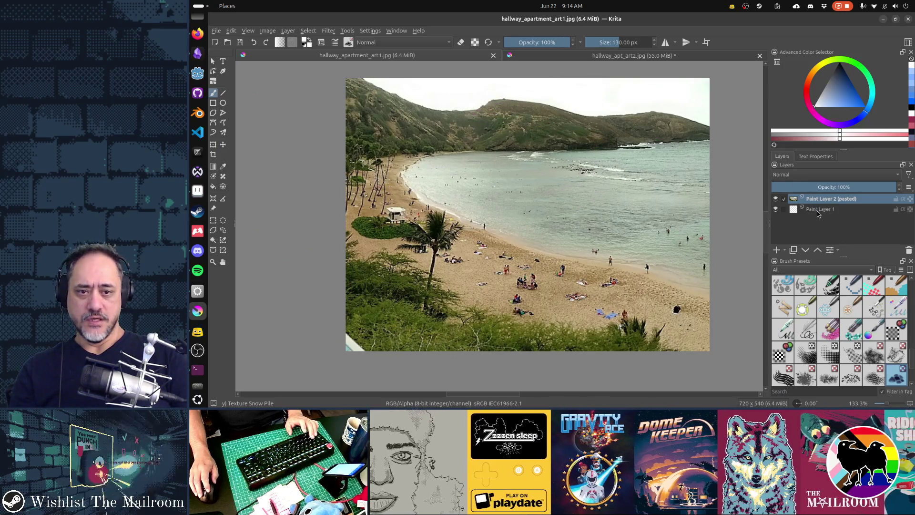
key(Insert)
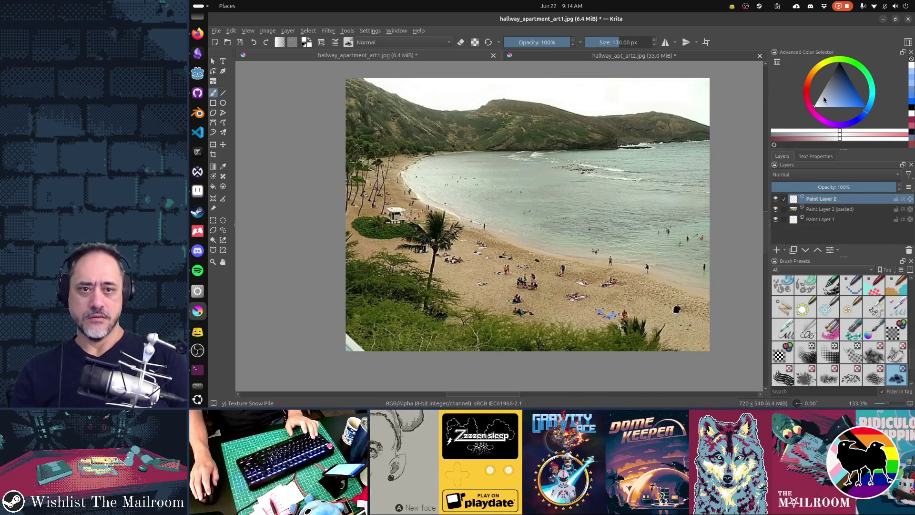
click(838, 106)
key(f)
click(645, 101)
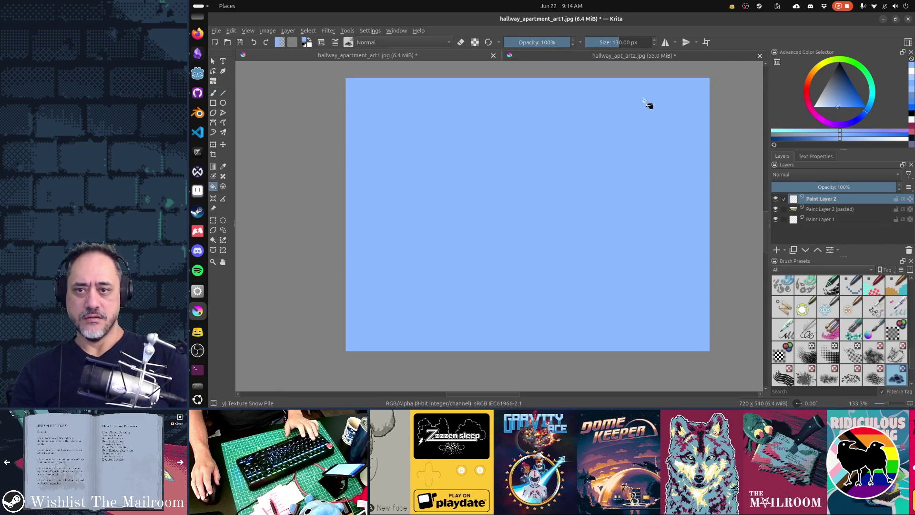
key(ctrl+z)
click(824, 212)
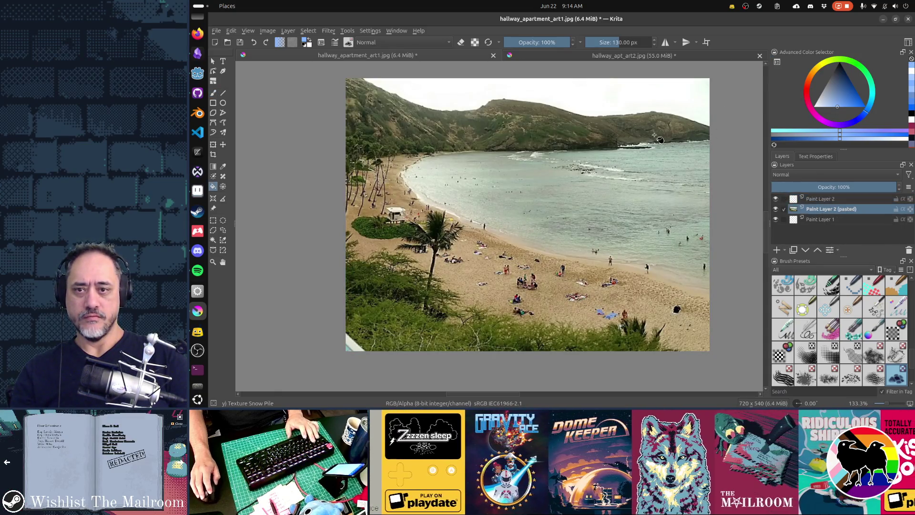
click(602, 98)
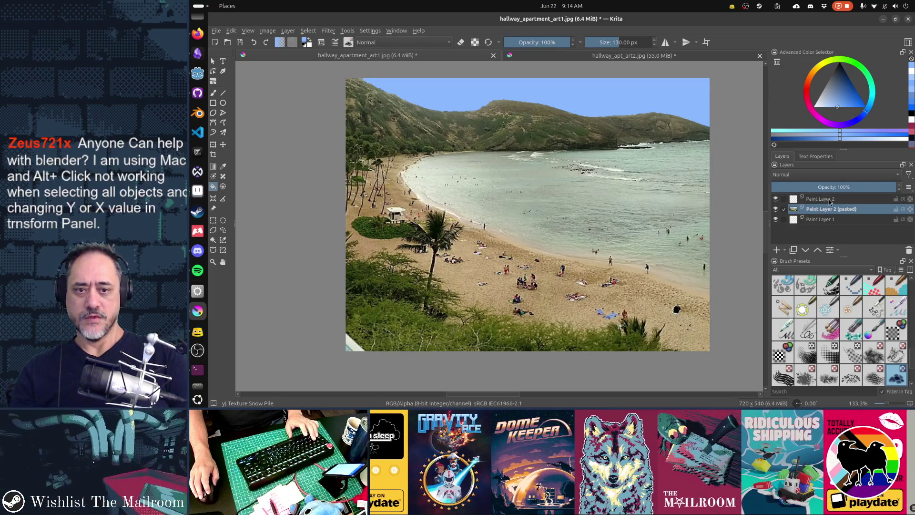
Paint white clouds in the right and upper-left sky with a smaller freehand brush.
click(821, 199)
key(b)
click(820, 210)
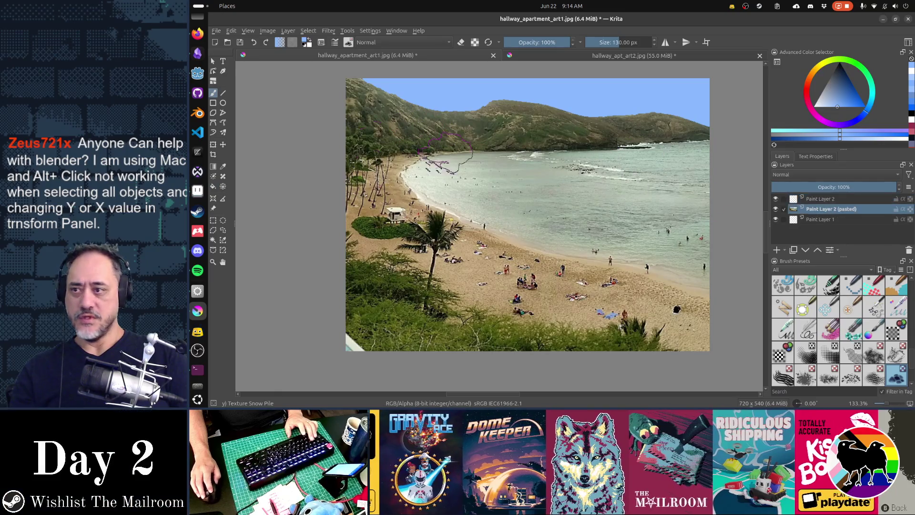
click(821, 109)
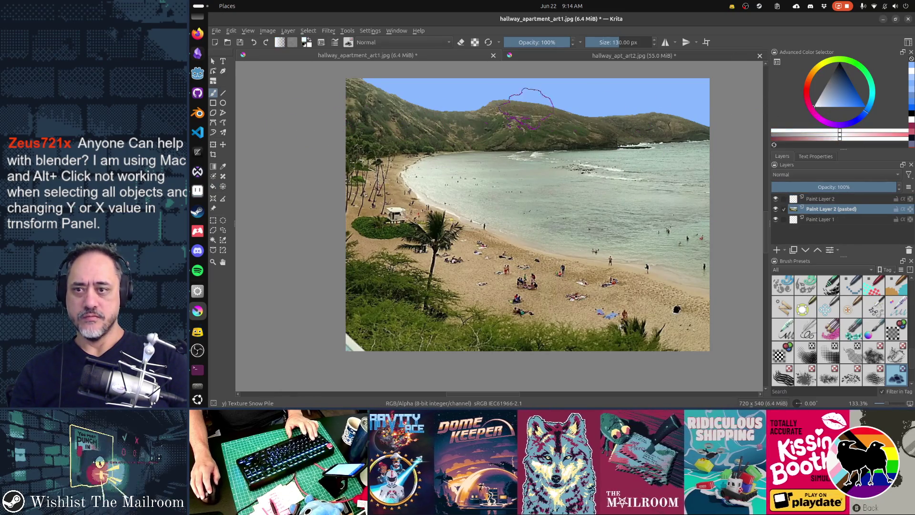
mouse_move(453, 88)
shift+mouse_down()
mouse_move(441, 88)
mouse_move(507, 85)
mouse_move(453, 87)
mouse_move(462, 90)
shift+mouse_up()
mouse_move(660, 96)
mouse_down()
mouse_move(674, 92)
mouse_move(634, 96)
mouse_up()
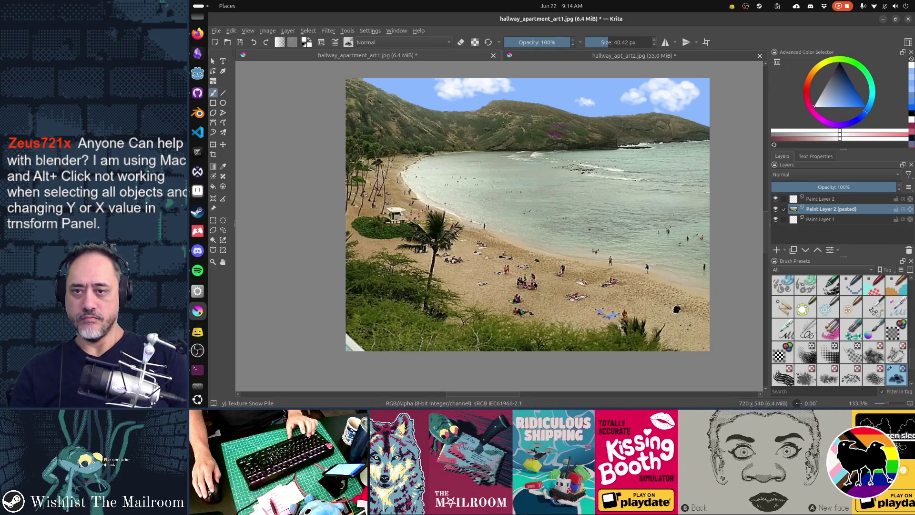
click(408, 88)
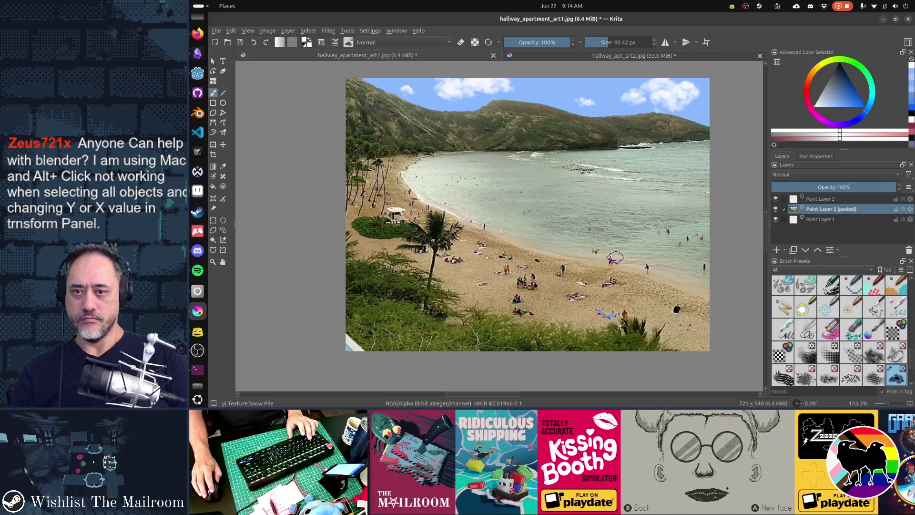
Re-save the image as a JPEG and undo a stray dab on the water.
key(ctrl+s)
key(Return)
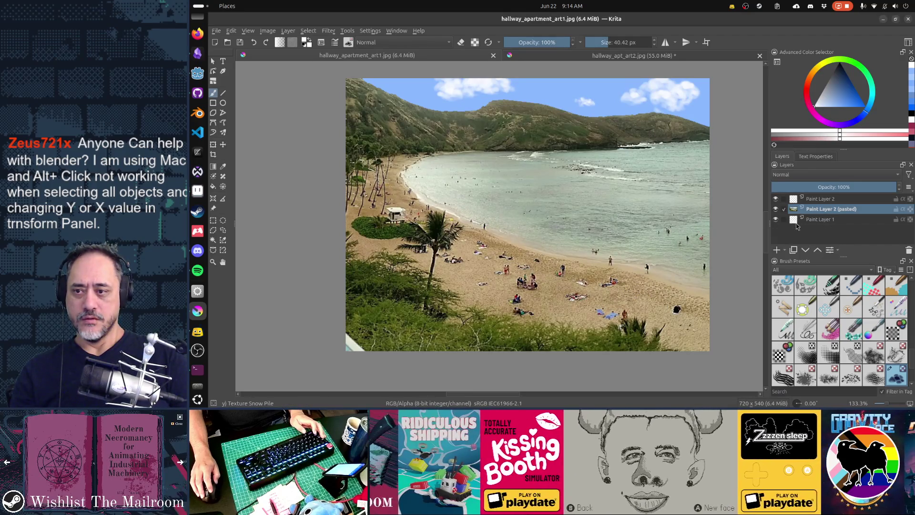
click(554, 217)
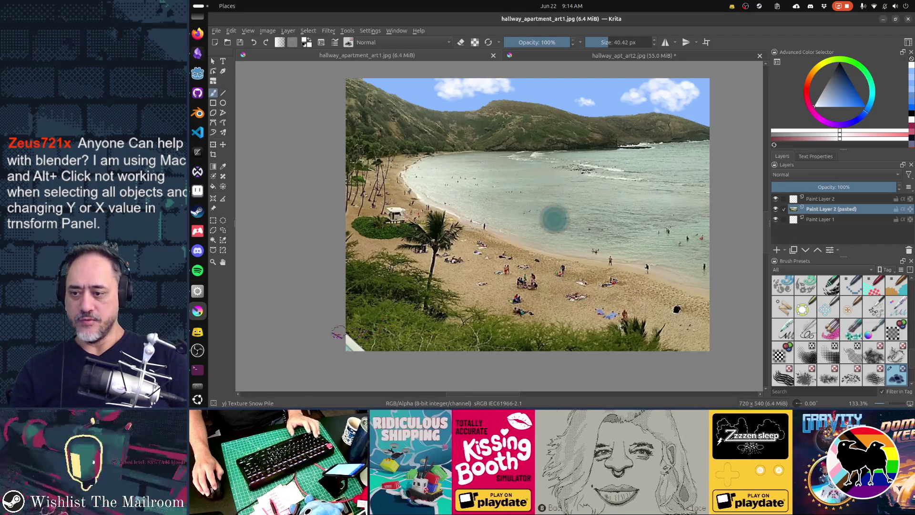
key(ctrl+z)
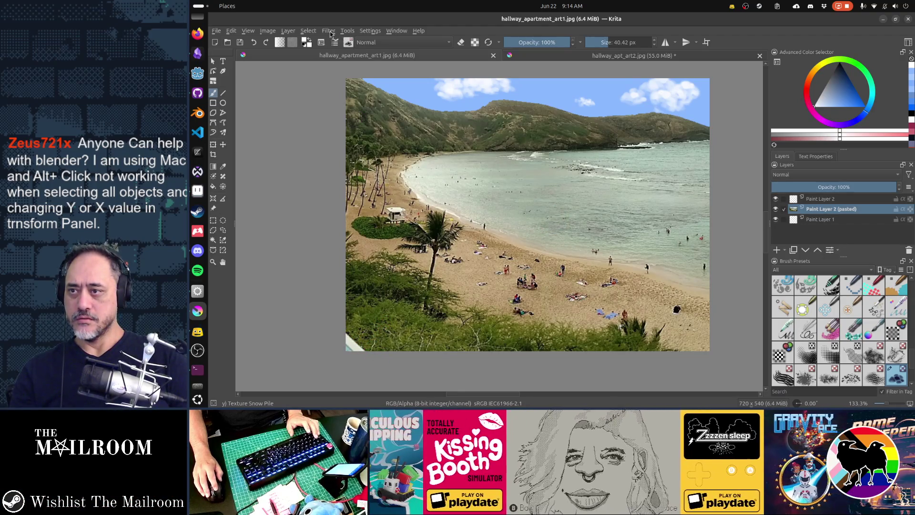
Clone foliage over the white bottom-left corner with the Clone Tool preset.
click(348, 42)
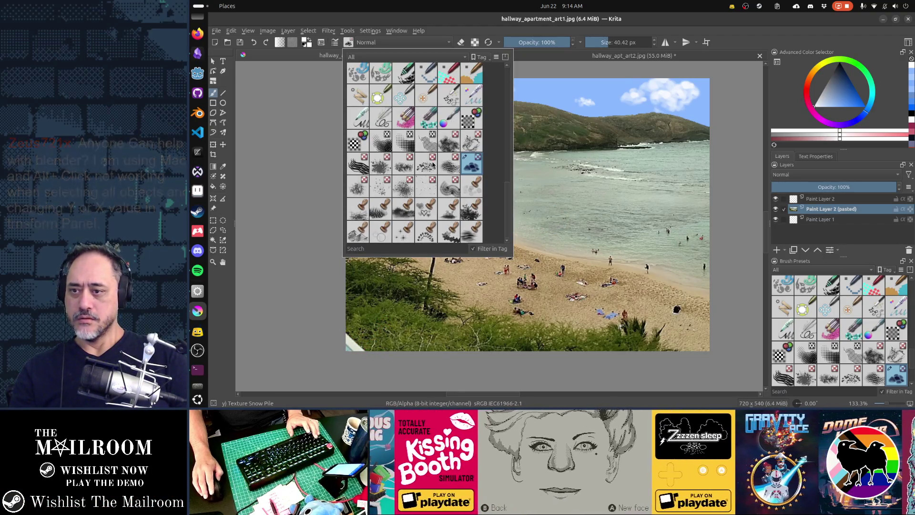
scroll(433, 165, down, 5)
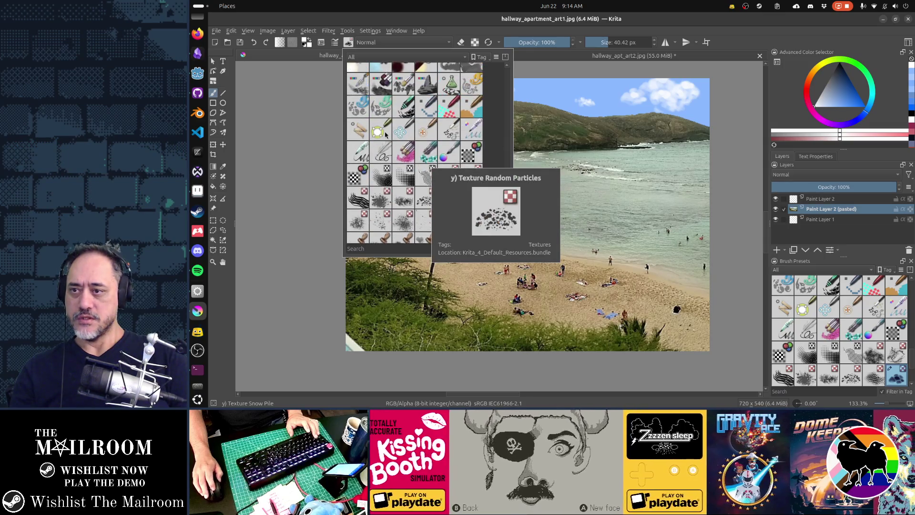
click(361, 137)
click(406, 306)
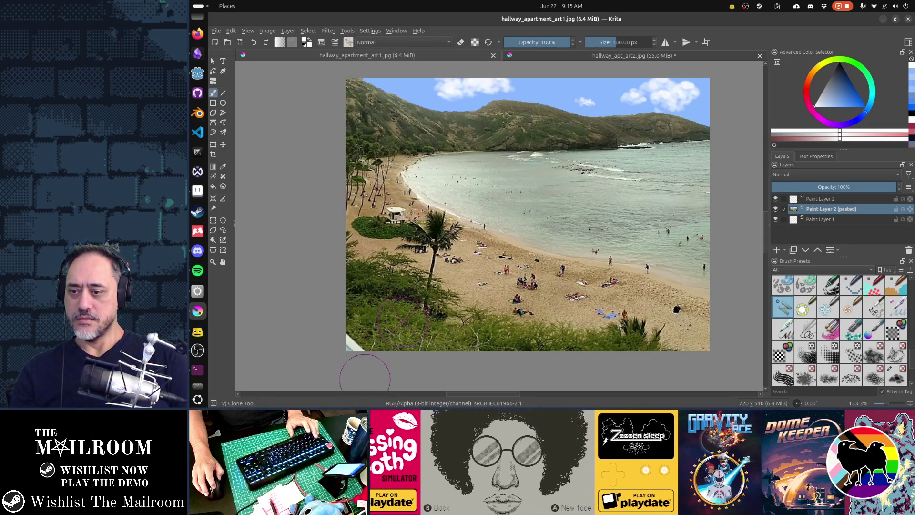
drag(369, 334, 336, 350)
Raise the photo's saturation to about 48 with the HSV/HSL adjustment.
key(ctrl+u)
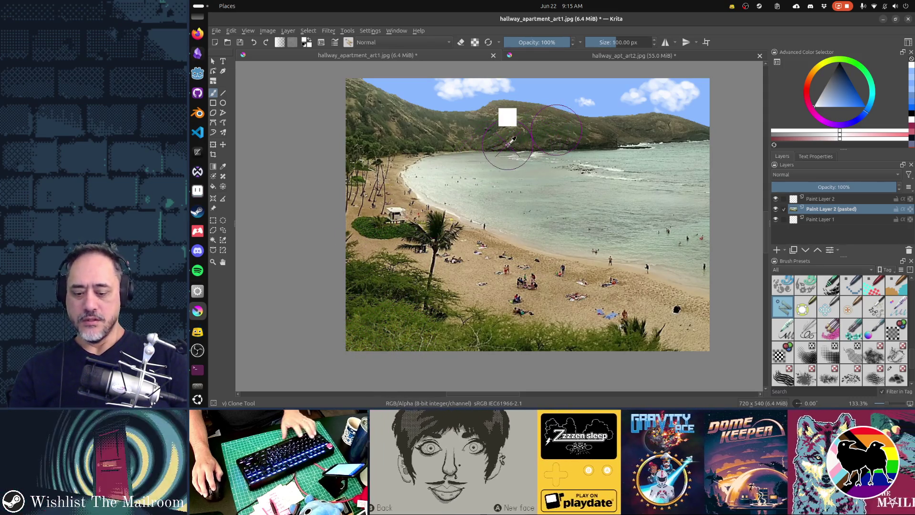
drag(669, 162, 704, 163)
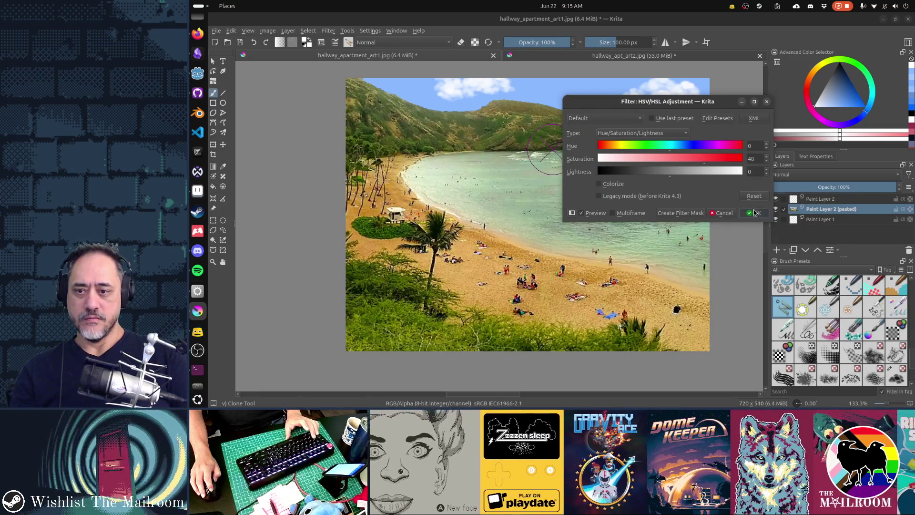
key(Return)
Re-save the JPEG and switch over to the running game.
key(ctrl+s)
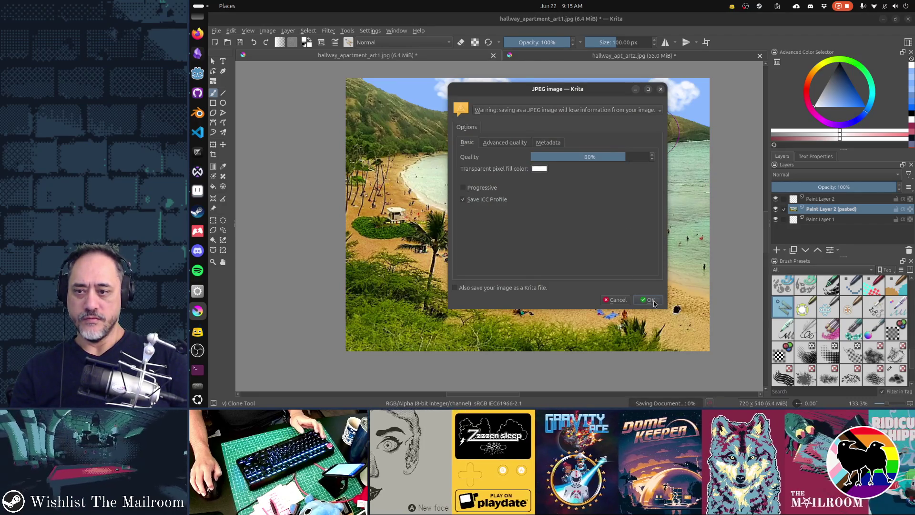
key(Return)
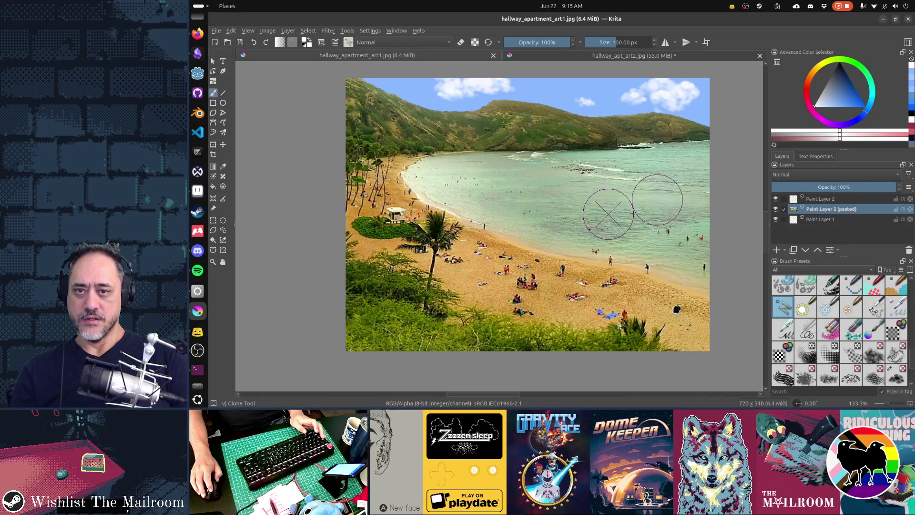
key(alt+Tab)
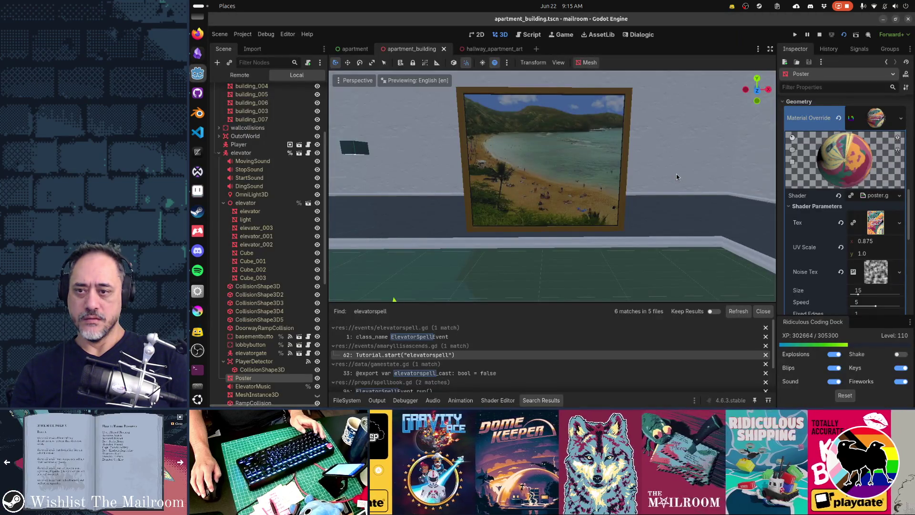
key(alt+Tab)
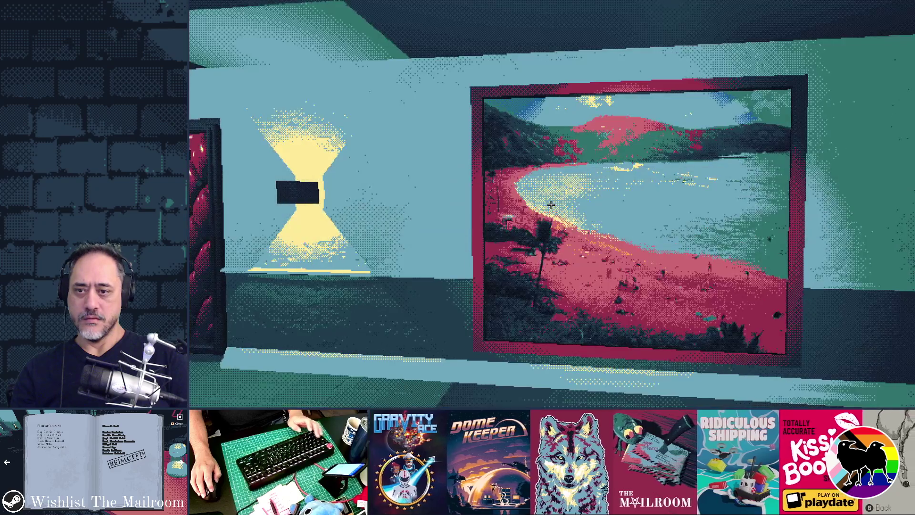
Walk around the hallway in the running game, viewing the beach poster from several angles.
mouse_move(551, 204)
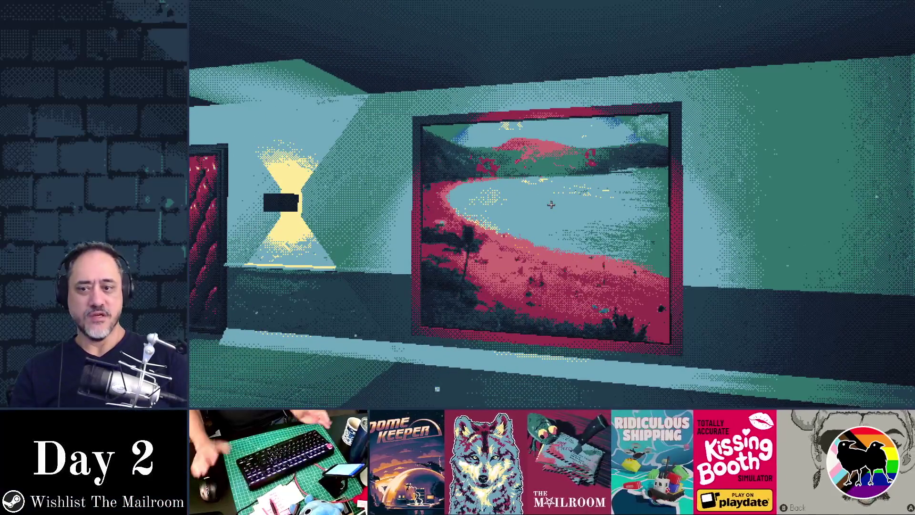
key(alt+Tab)
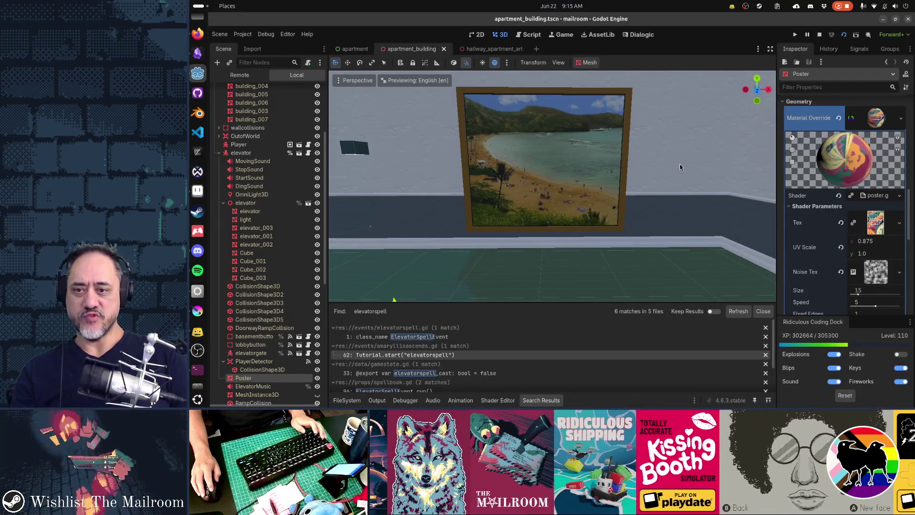
key(alt+Tab)
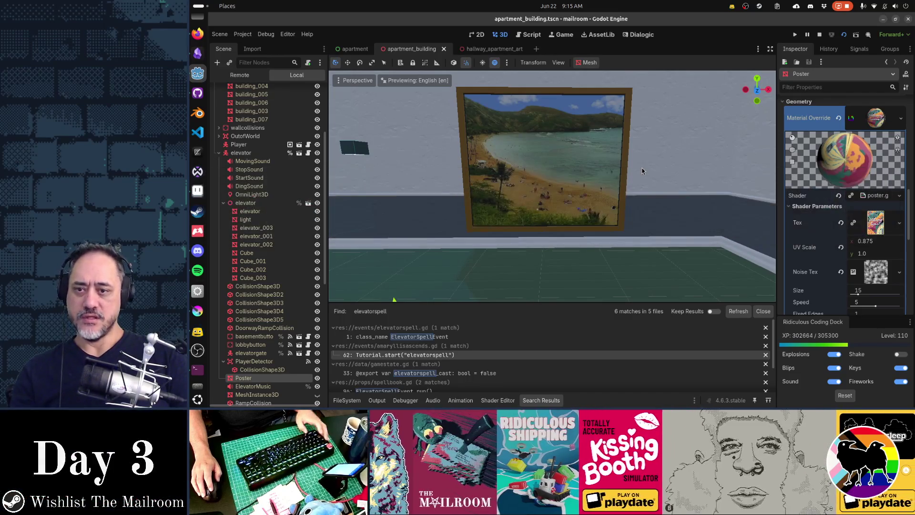
key(a)
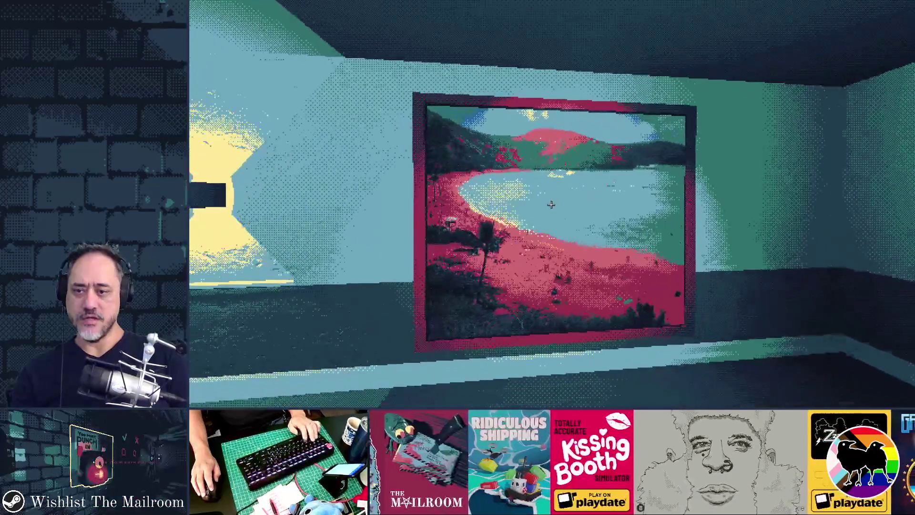
key(a)
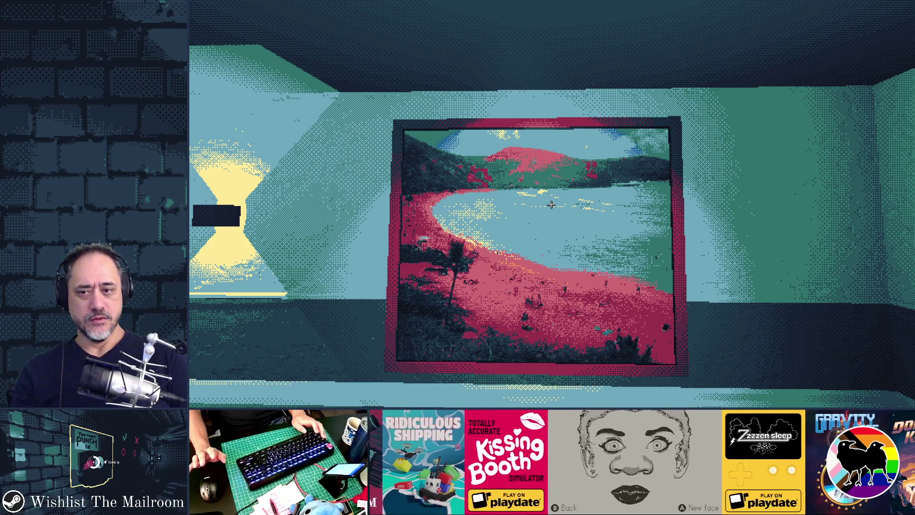
key(a)
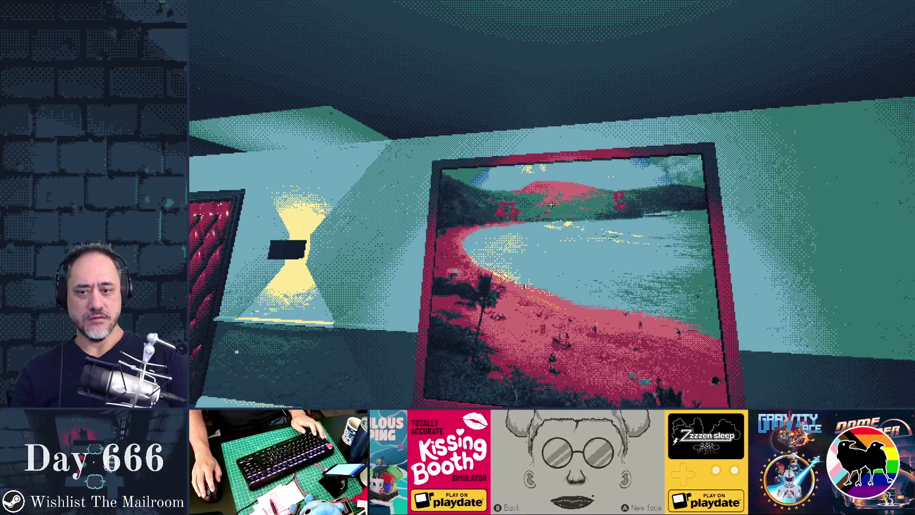
key(d)
key(alt+Tab)
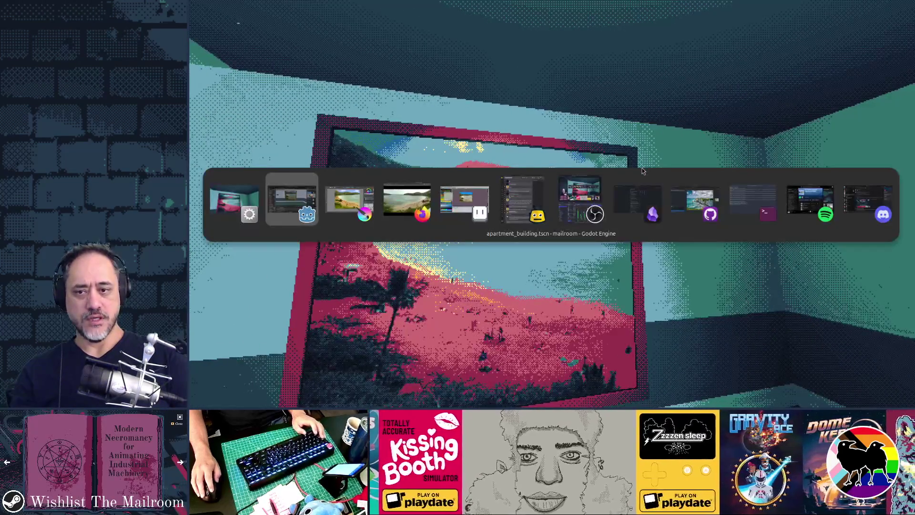
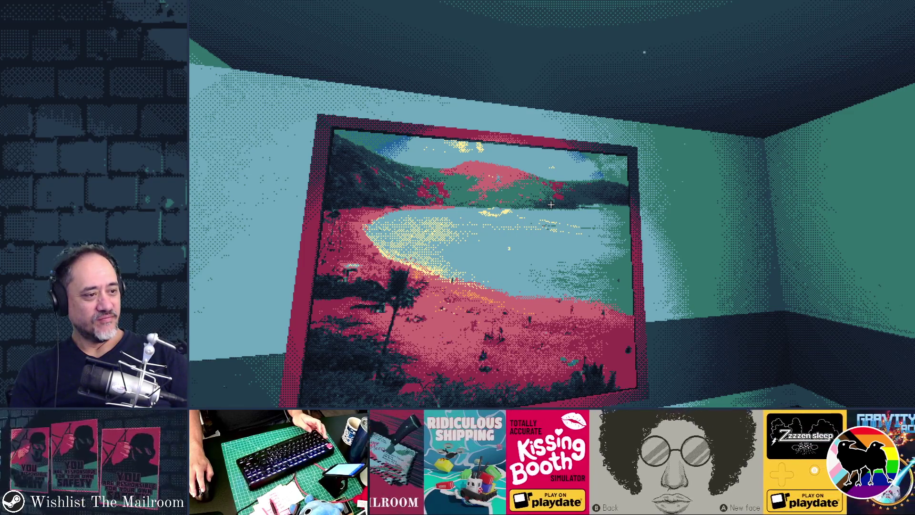
Compare photos in the Google Photos browser against the game view to pick a poster image.
key(alt+Tab)
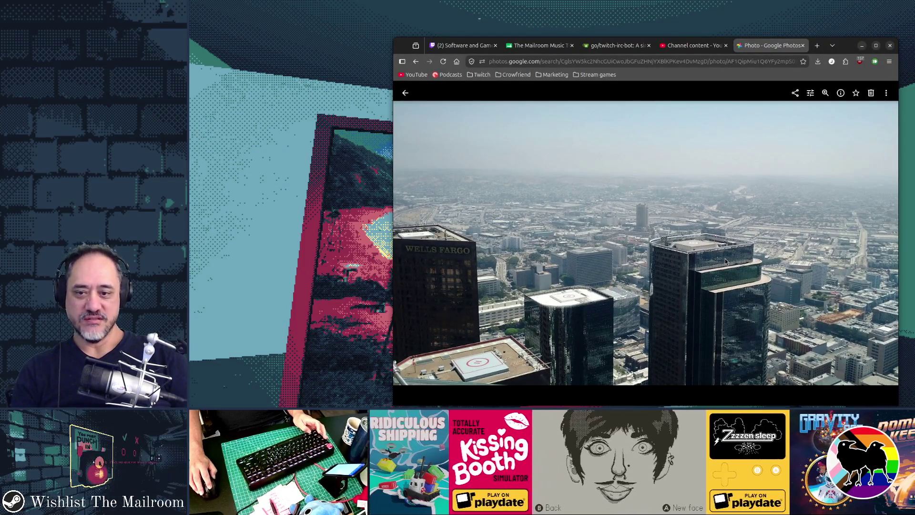
key(alt+Tab)
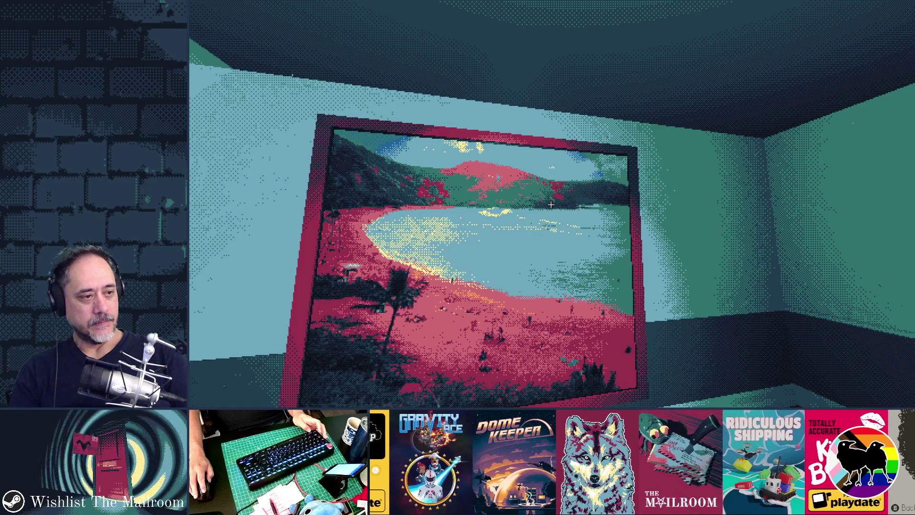
key(alt+Tab)
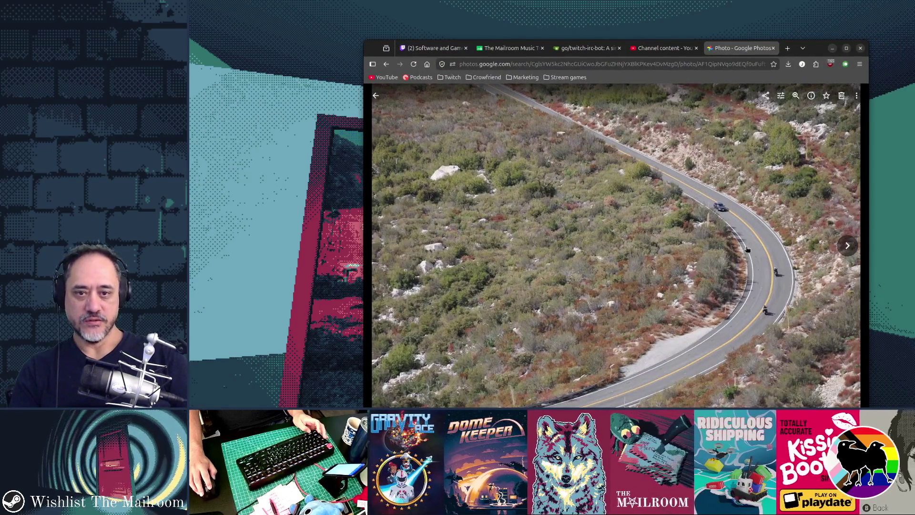
key(alt+Tab)
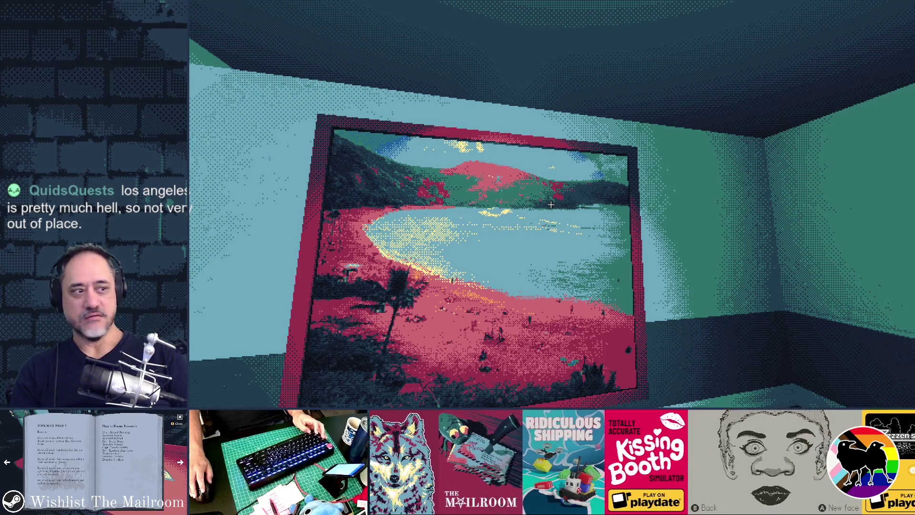
key(alt+Tab)
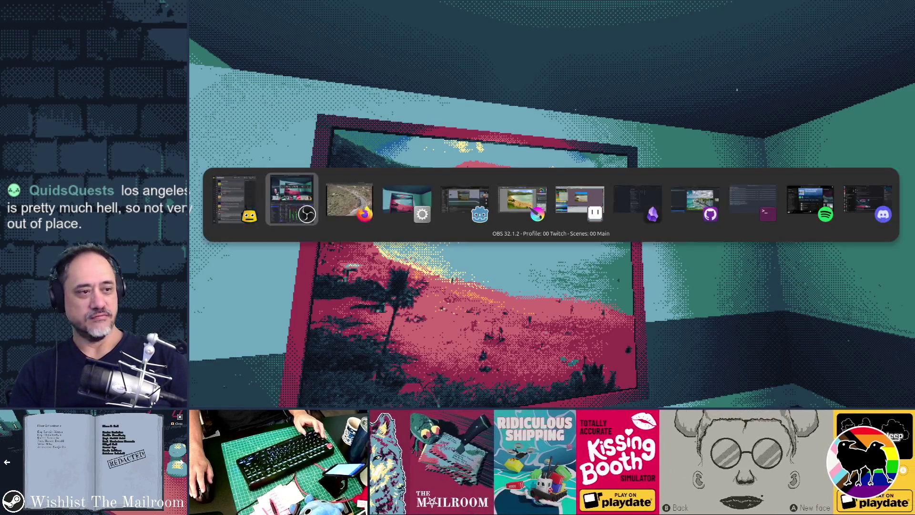
key(alt+Tab)
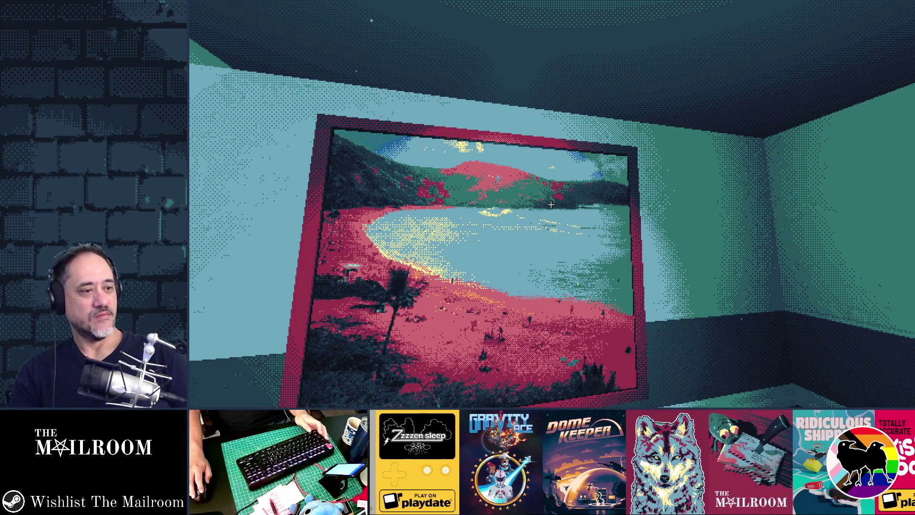
key(alt+Tab)
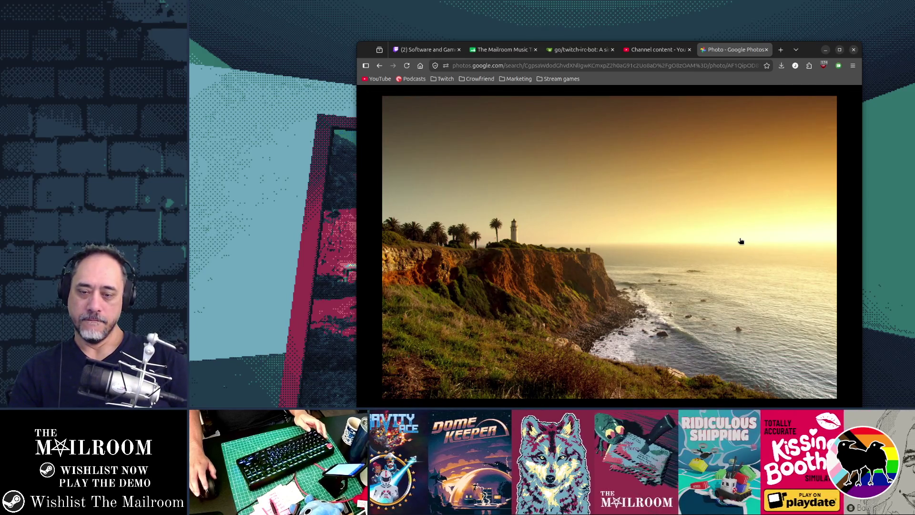
key(alt+Tab)
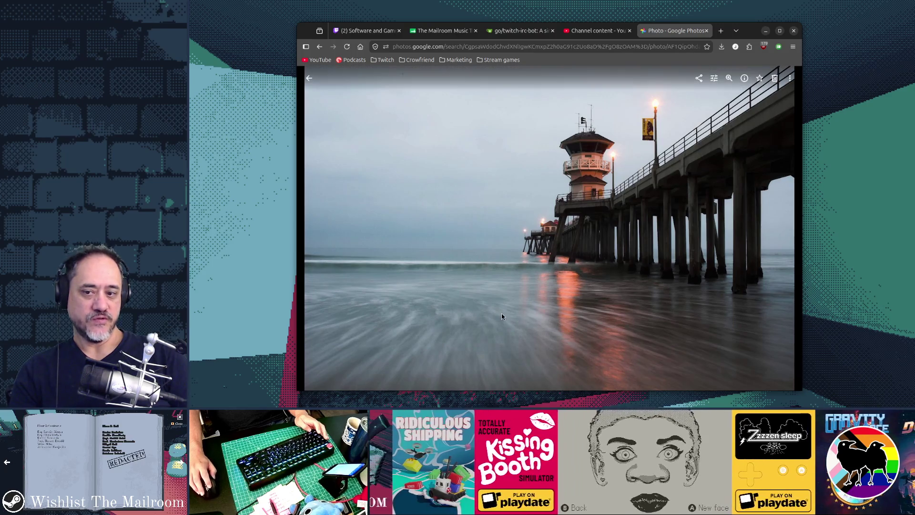
key(alt+Tab)
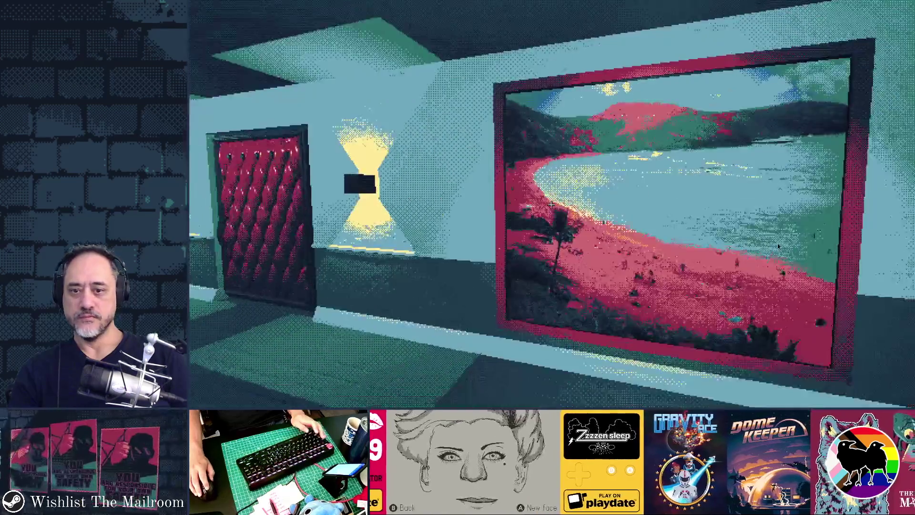
Paste the sunset lighthouse photo into Krita as a new layer and shift it right.
key(alt+Tab)
key(Tab)
key(Tab)
key(Tab)
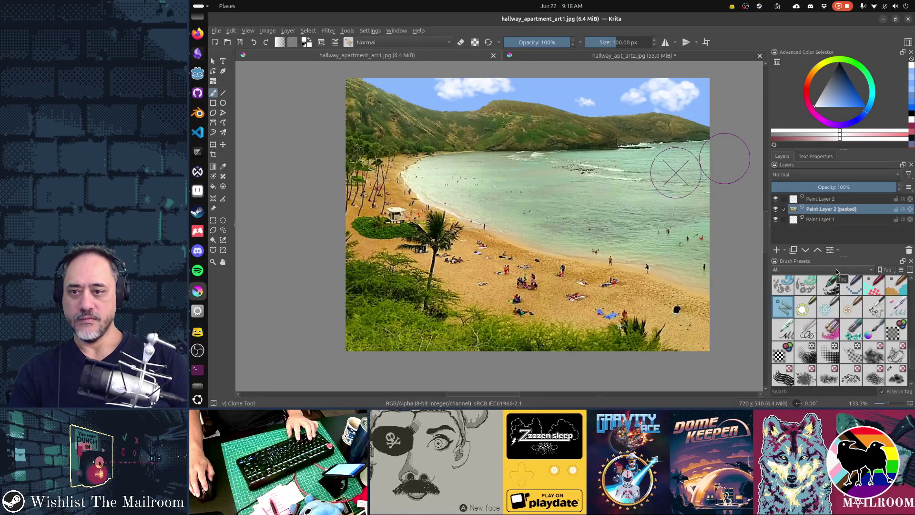
key(ctrl+v)
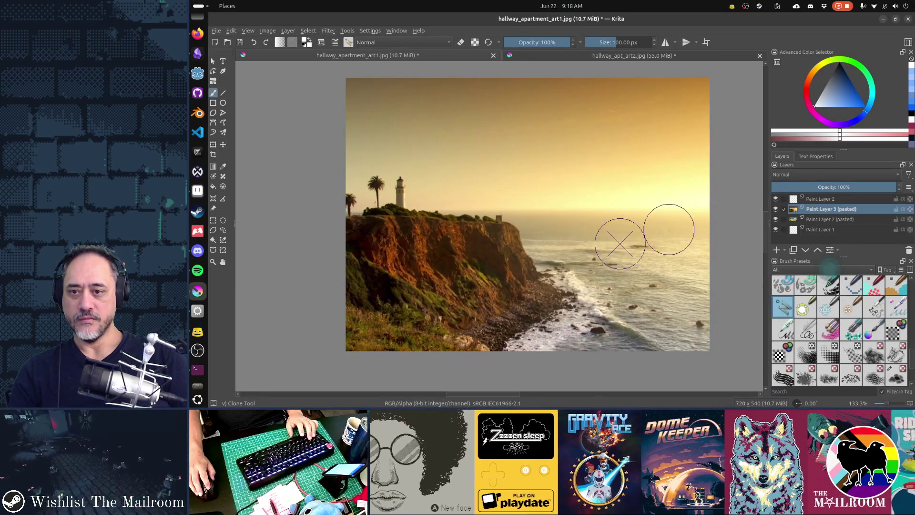
key(t)
mouse_move(607, 242)
mouse_down()
mouse_move(630, 241)
mouse_move(607, 242)
mouse_up()
Save hallway_apartment_art1.jpg with the JPEG options confirmed and return to Godot Engine.
key(ctrl+s)
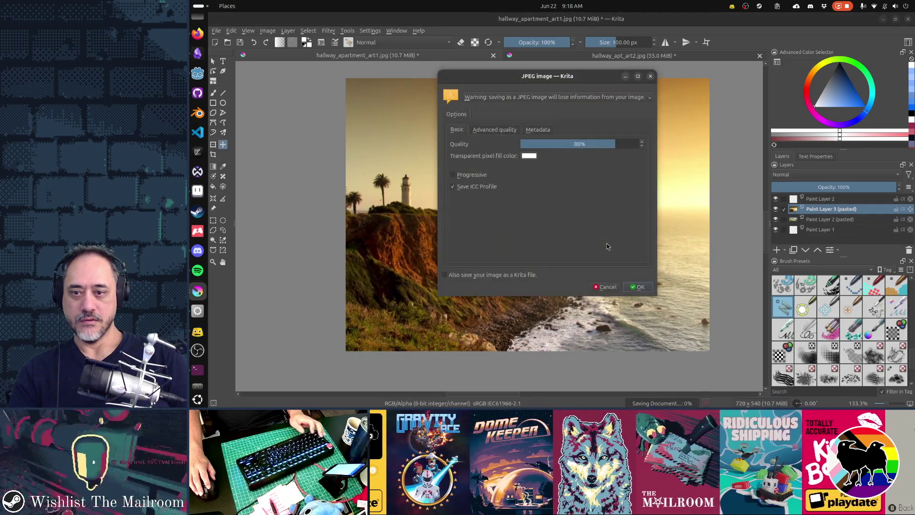
click(639, 288)
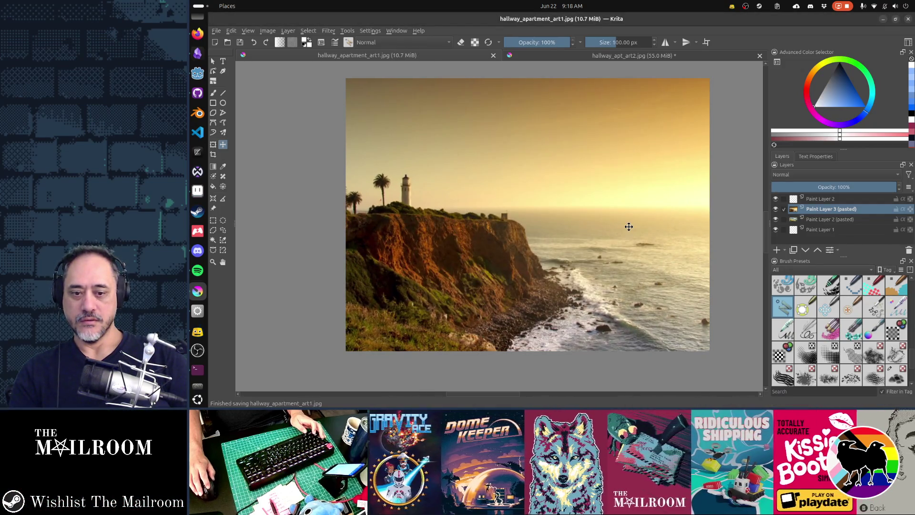
key(alt+Tab)
key(alt+Tab)
key(alt+shift+Tab)
key(alt+Tab)
key(alt+Tab)
key(alt+Tab)
key(alt+Tab)
key(alt+Tab)
key(alt+shift+Tab)
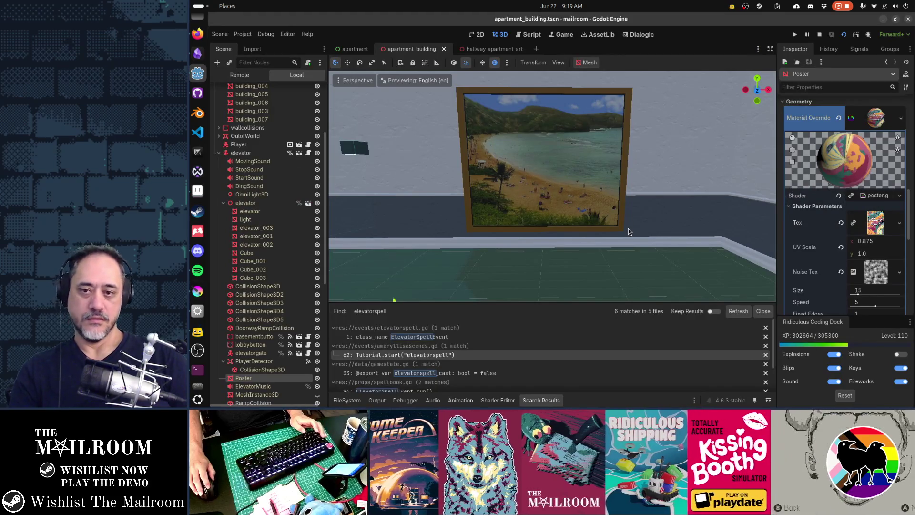
Check the dithered lighthouse poster in the running mailroom game, then open Krita's HSV Adjustment.
key(alt+Tab)
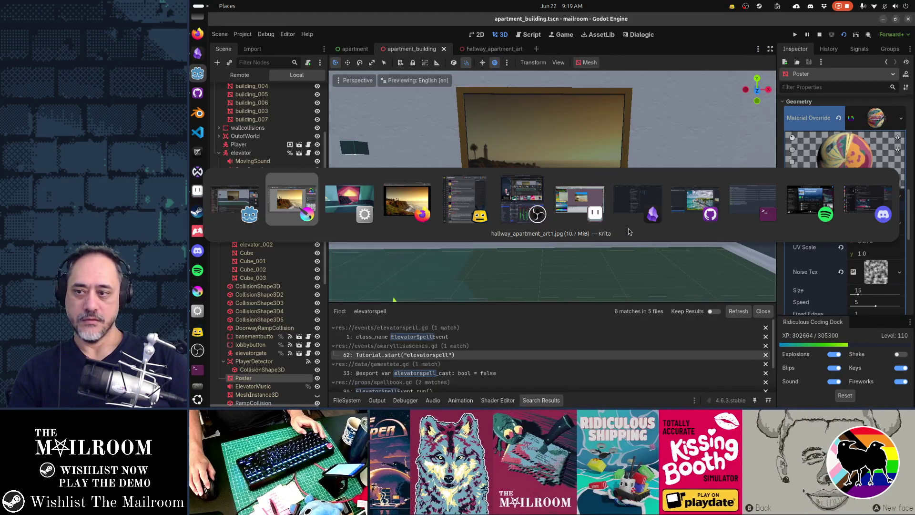
key(alt+Tab)
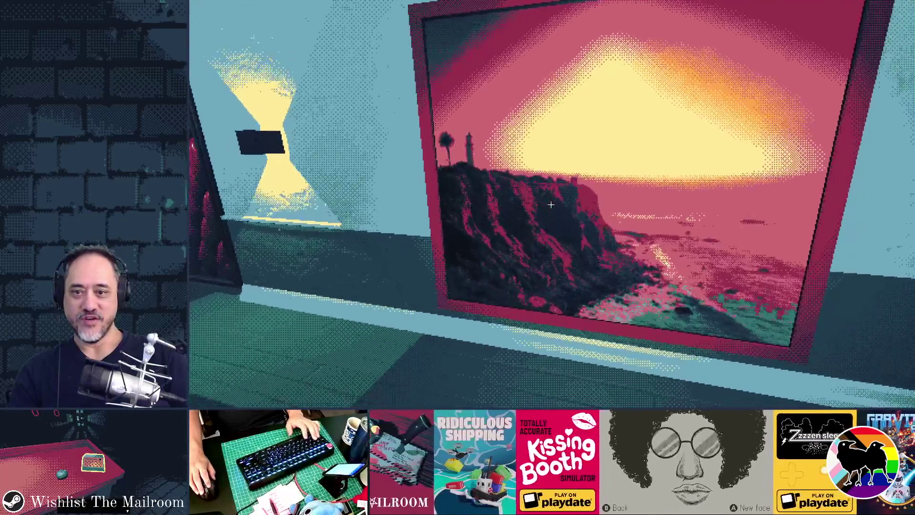
key(alt+Tab)
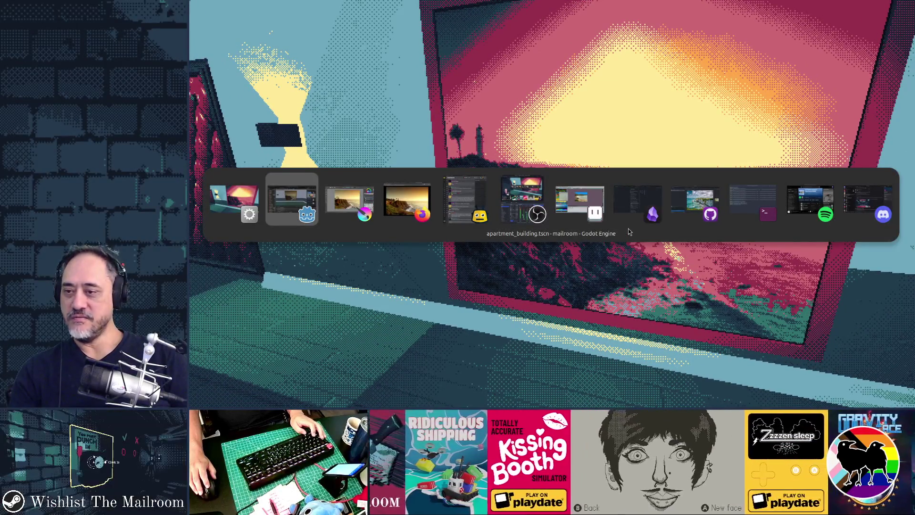
key(alt+Tab)
key(ctrl+u)
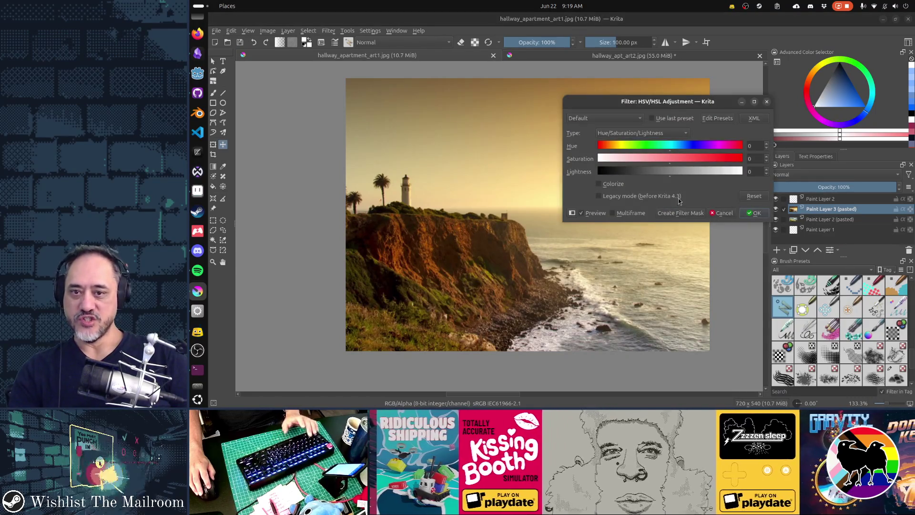
Apply a hue shift of 160 for teal tones, save the JPEG, and return to Godot.
mouse_move(667, 150)
mouse_down()
mouse_move(747, 160)
mouse_move(735, 157)
mouse_up()
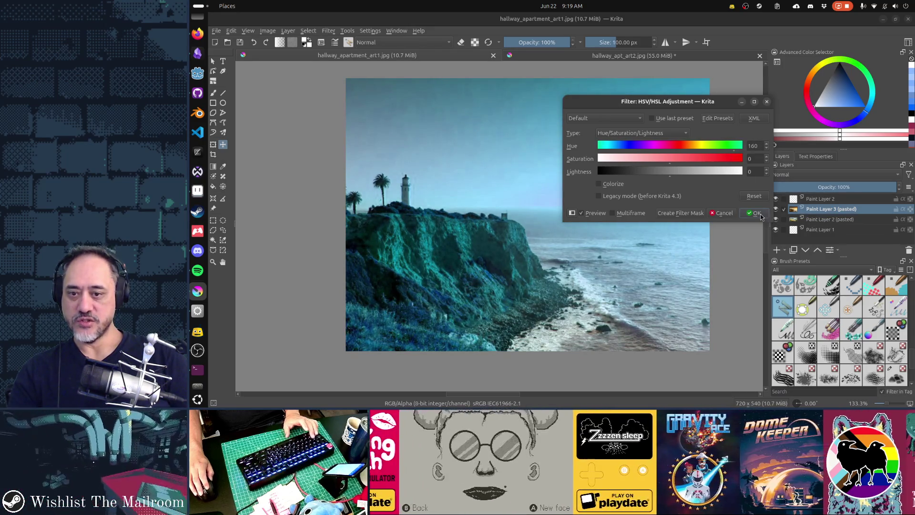
click(767, 215)
key(ctrl+s)
click(648, 299)
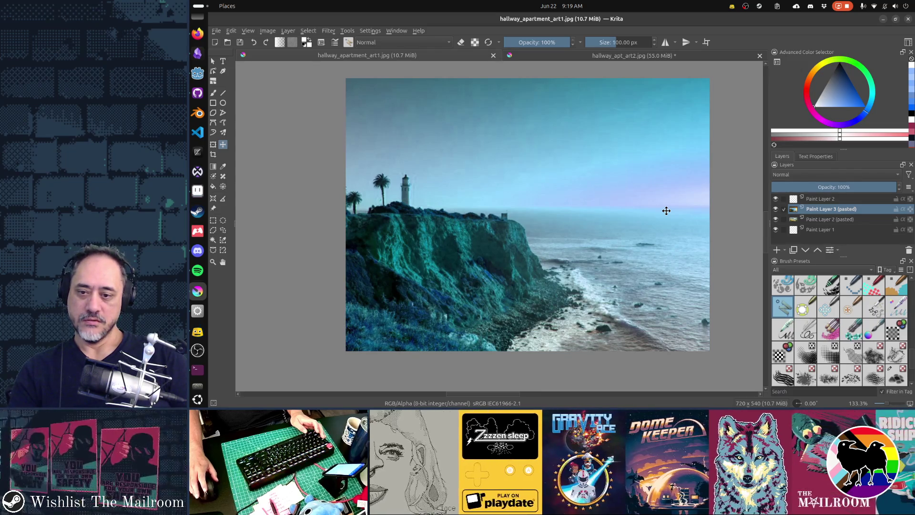
key(alt+Tab)
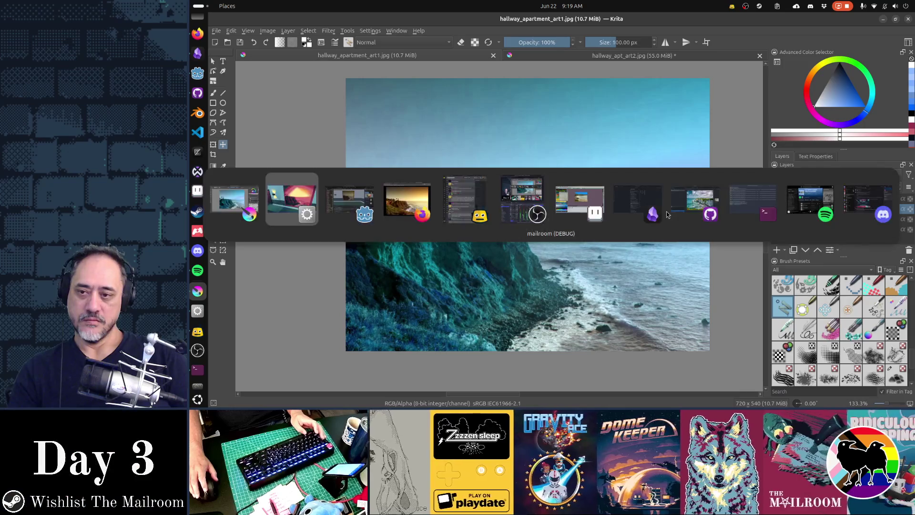
key(alt+Tab)
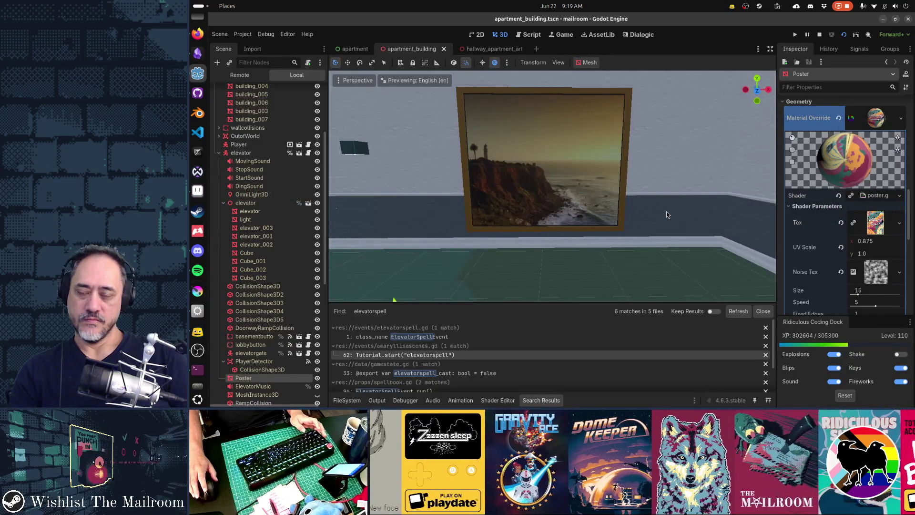
View the teal lighthouse poster in the game, then reopen Krita's HSV/HSL Adjustment.
key(alt+Tab)
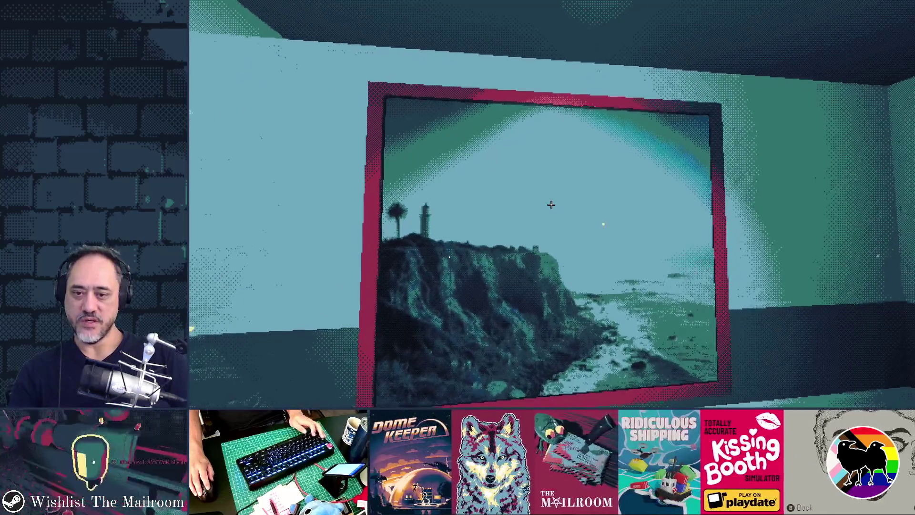
key(alt+Tab)
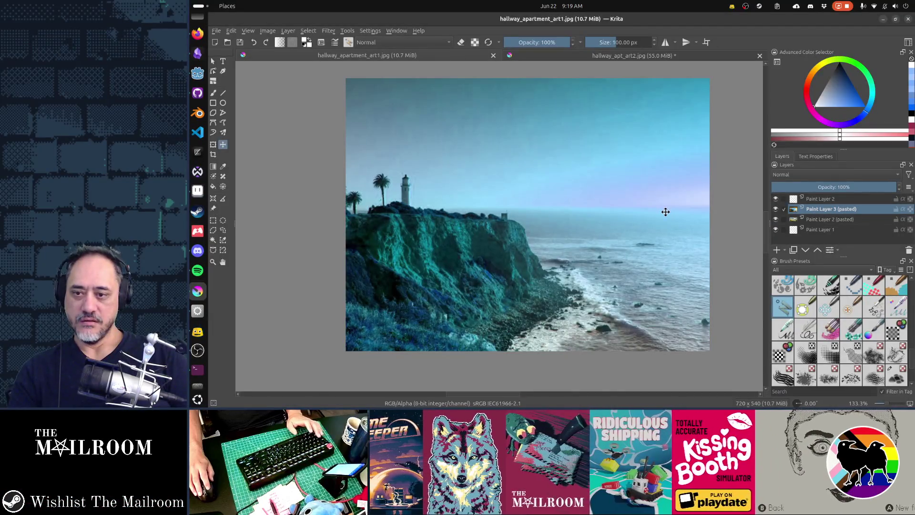
key(ctrl+u)
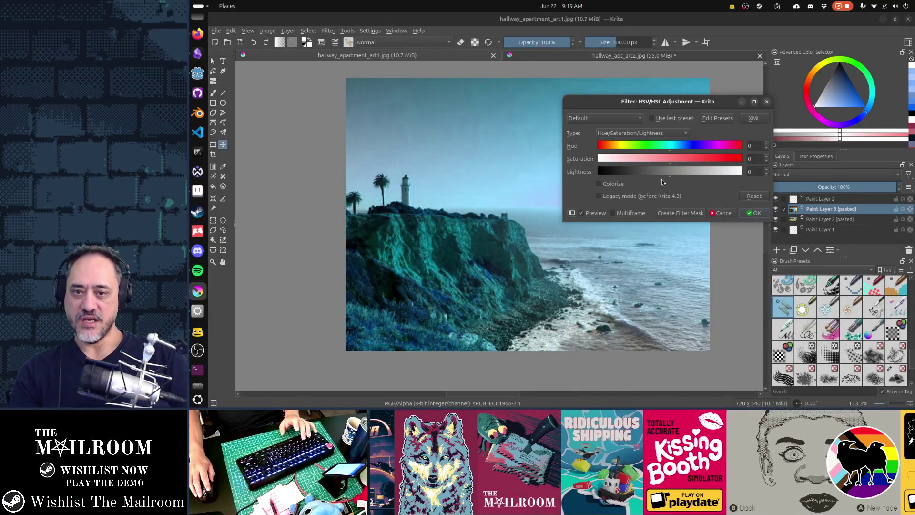
Brighten the teal lighthouse photo with a Levels adjustment using input range 26–173.
mouse_move(668, 172)
mouse_down()
mouse_move(699, 174)
mouse_move(667, 174)
mouse_up()
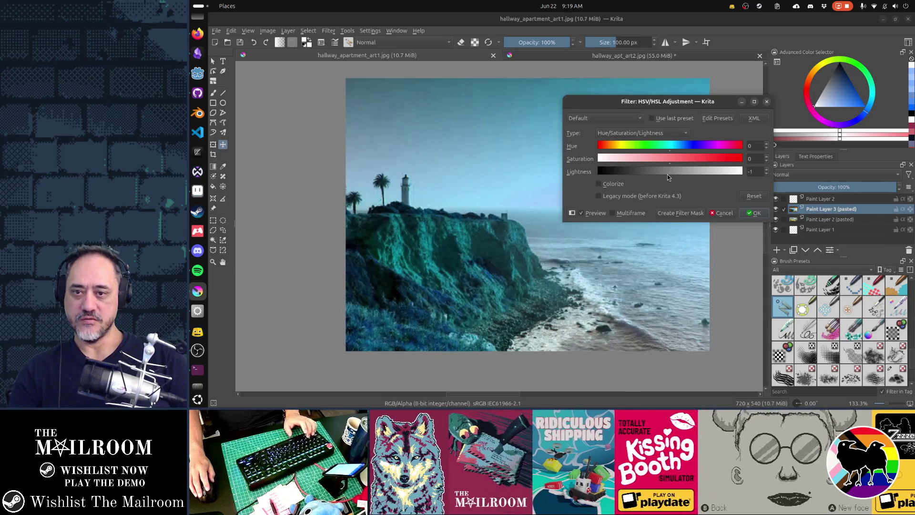
key(Return)
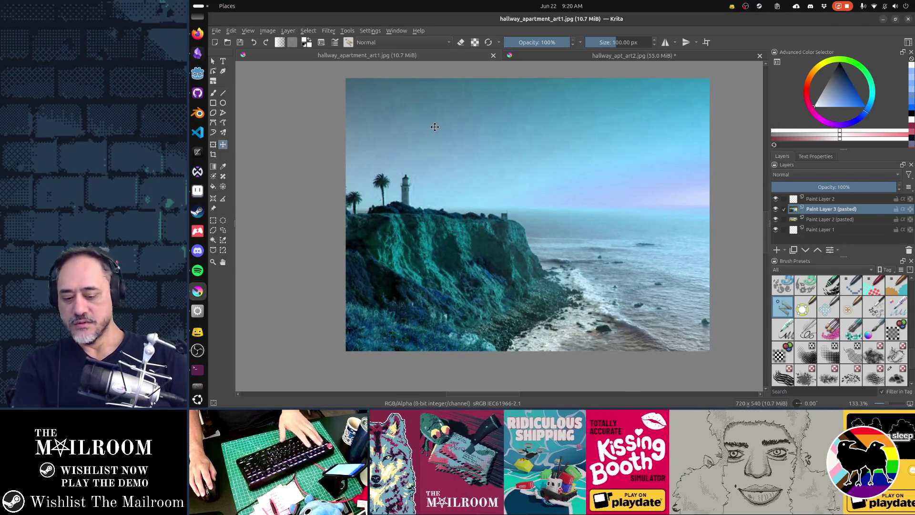
key(ctrl+l)
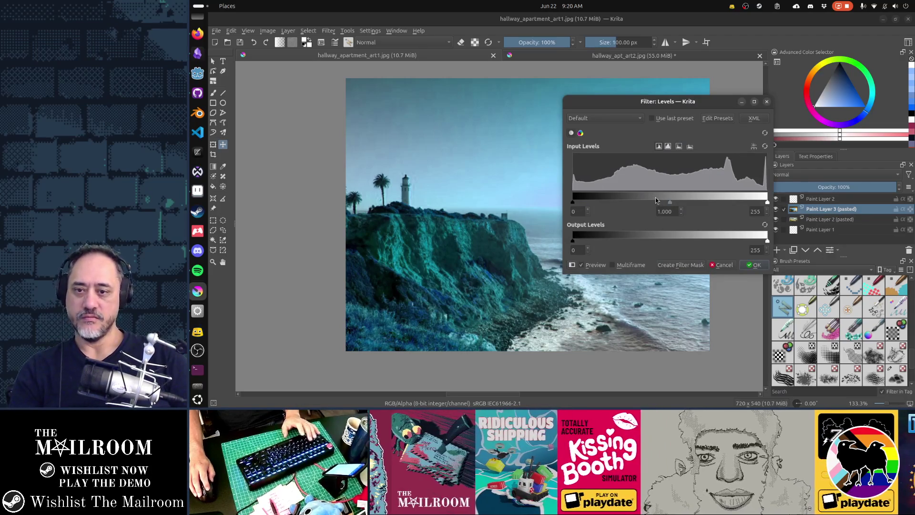
drag(746, 243, 579, 241)
mouse_move(767, 203)
mouse_down()
mouse_move(697, 208)
mouse_move(705, 207)
mouse_up()
mouse_move(572, 203)
mouse_down()
mouse_move(608, 208)
mouse_move(589, 214)
mouse_up()
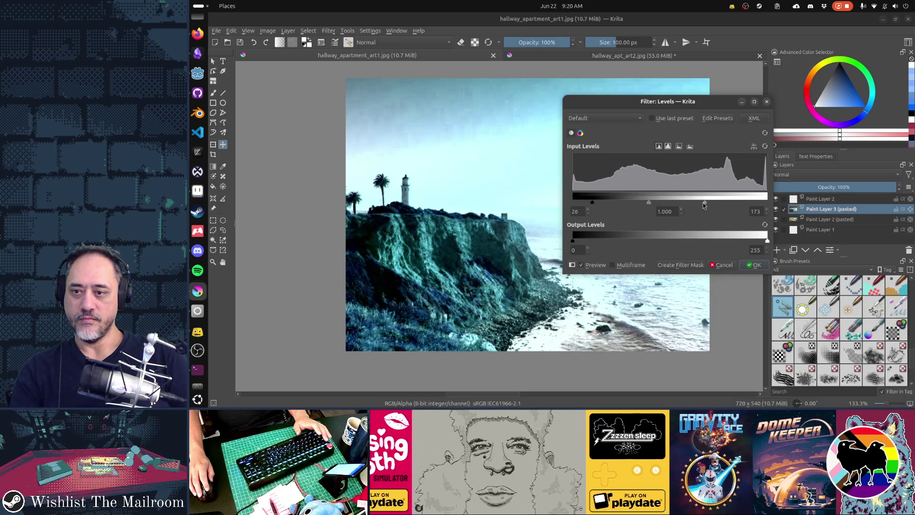
drag(704, 204, 686, 210)
click(755, 266)
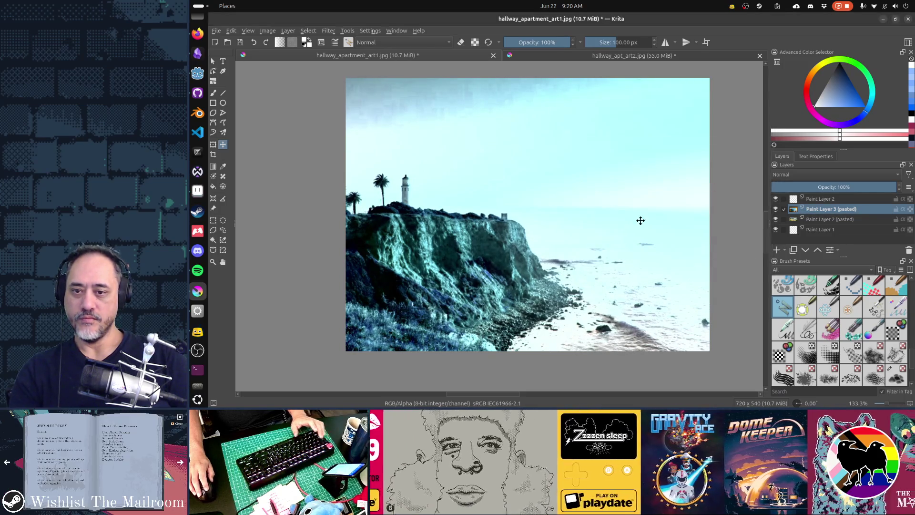
Save hallway_apartment_art1.jpg as JPEG again and switch to Godot Engine.
key(ctrl+s)
click(651, 300)
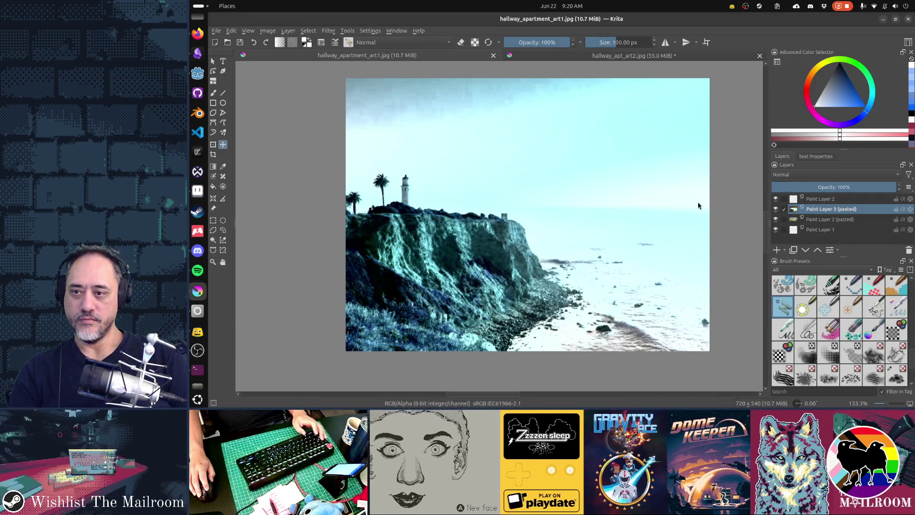
key(alt+Tab)
key(alt+Tab)
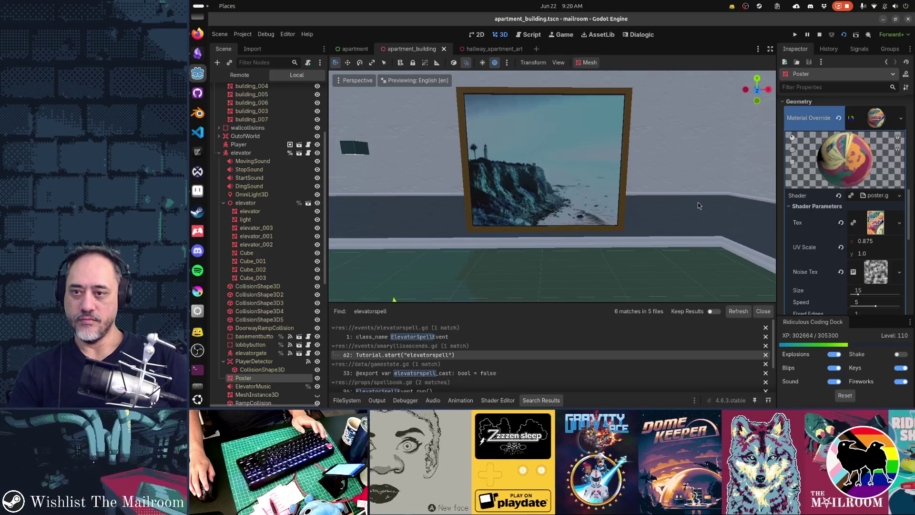
Walk the hallway in the running game to inspect the brightened lighthouse poster, then return to Krita.
key(alt+Tab)
key(alt+Tab)
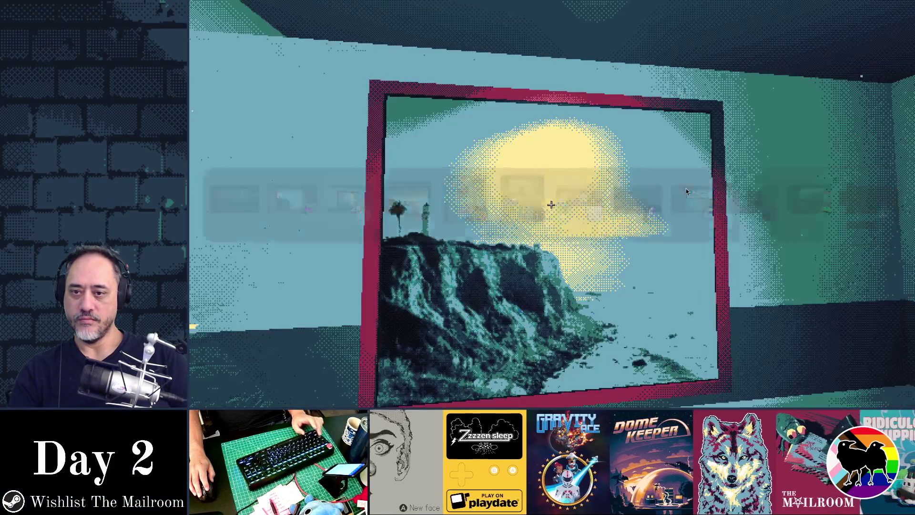
key(a)
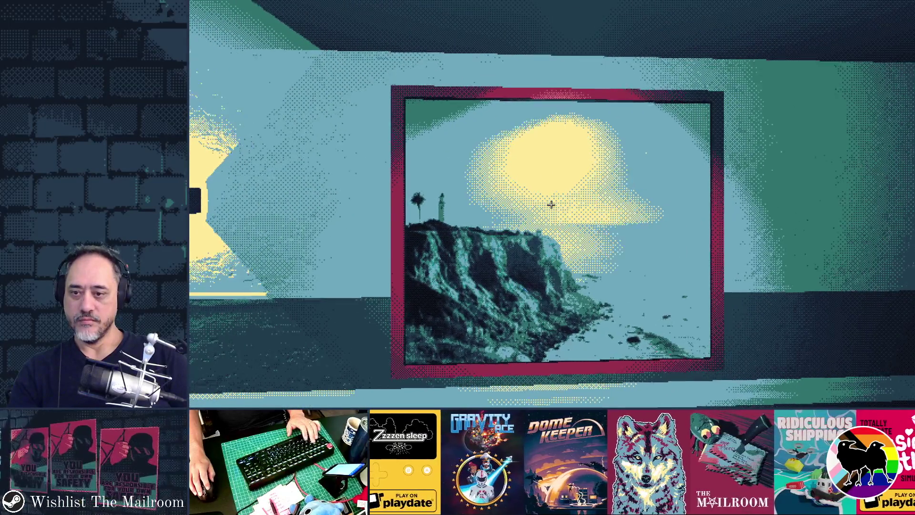
key(w)
key(s)
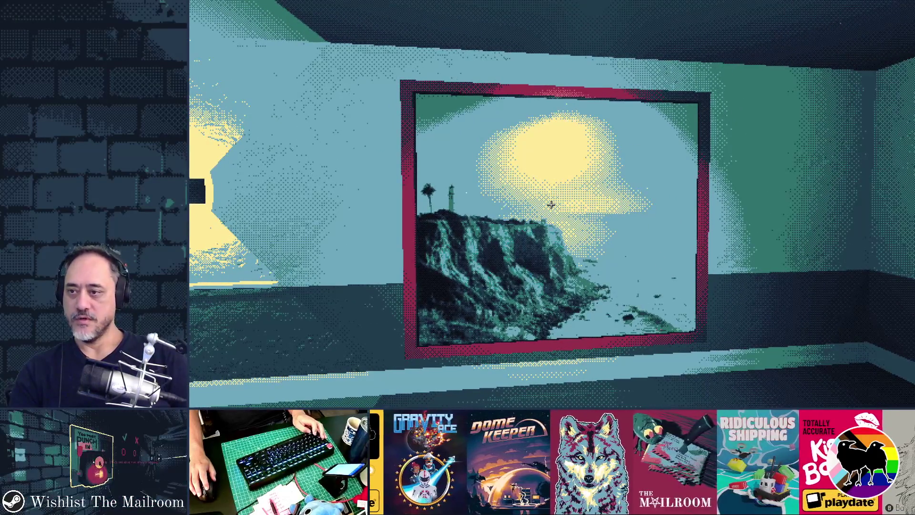
key(alt+Tab)
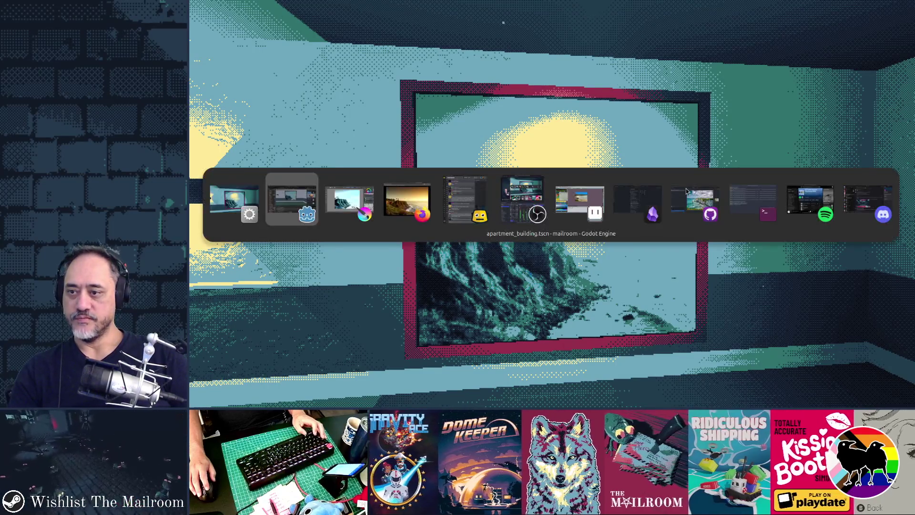
key(Escape)
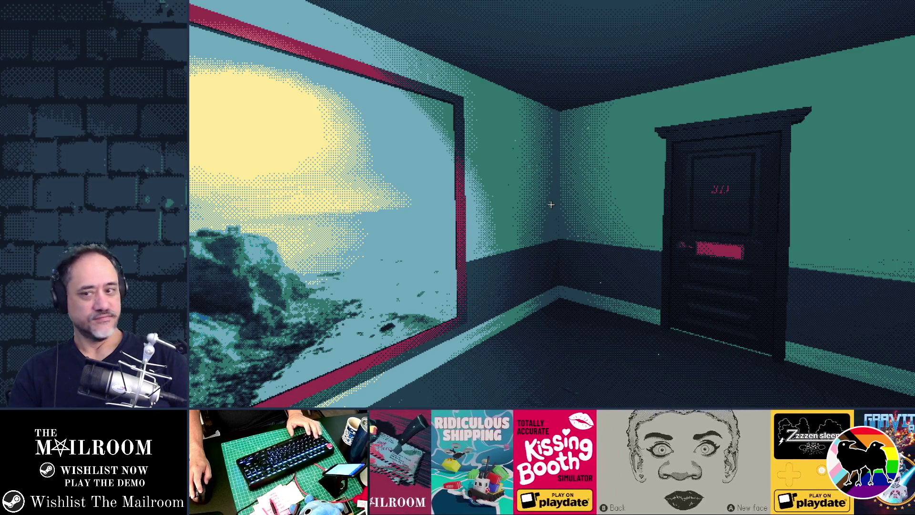
key(alt+Tab)
key(alt+Tab)
key(alt+Tab)
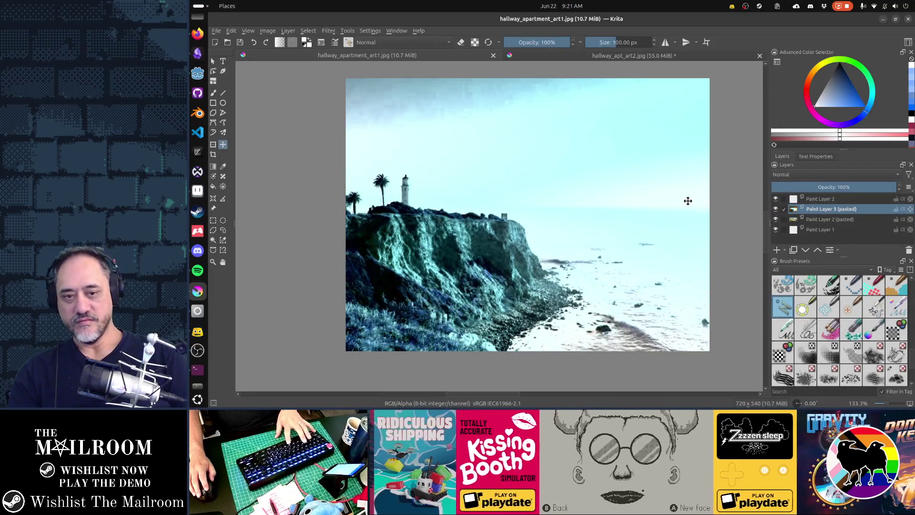
Paste the dusk pier photo as a new layer, move it lower, and save the JPEG.
key(ctrl+v)
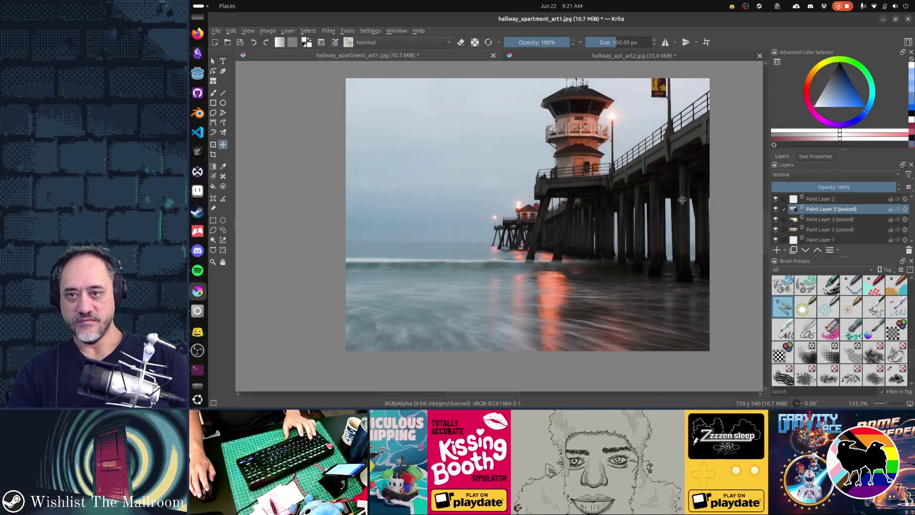
drag(643, 175, 642, 221)
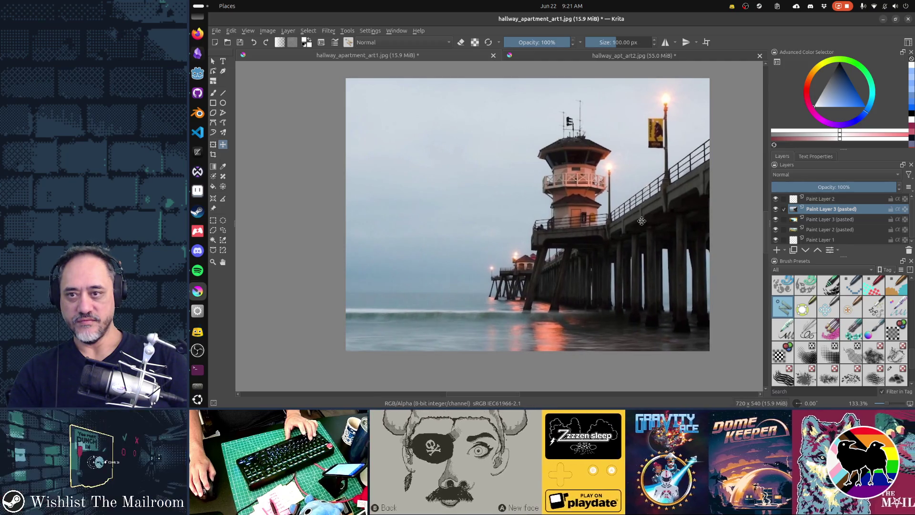
key(ctrl+s)
click(639, 287)
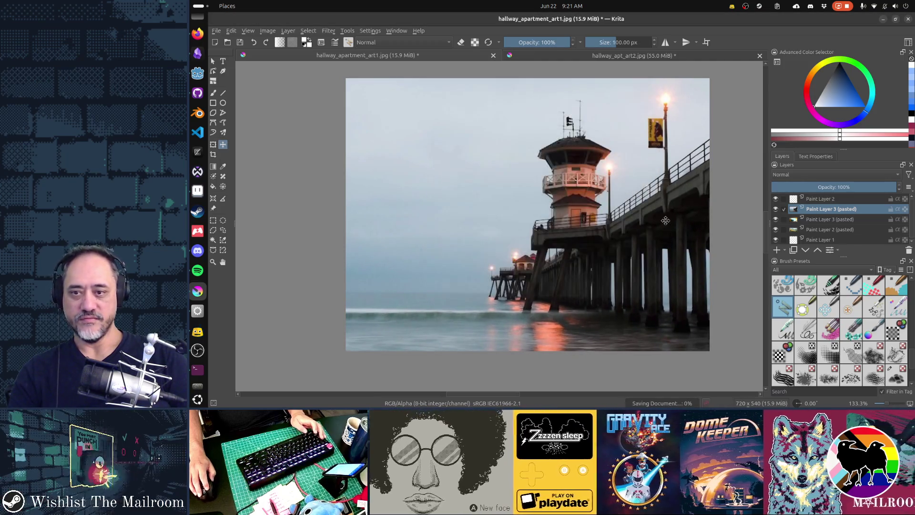
key(alt+Tab)
key(alt+Tab)
key(alt+Tab)
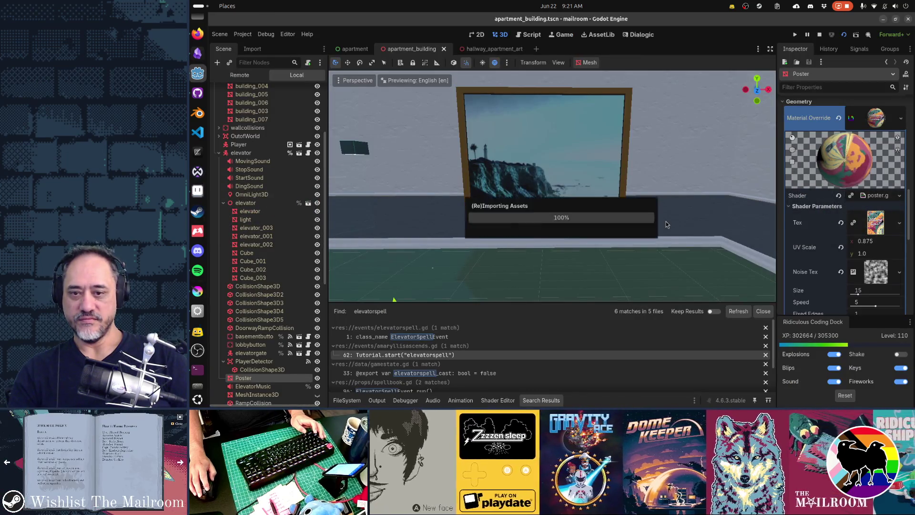
Switch to the running game to see the reimported pier photo on the hallway poster.
key(alt+Tab)
key(alt+Tab)
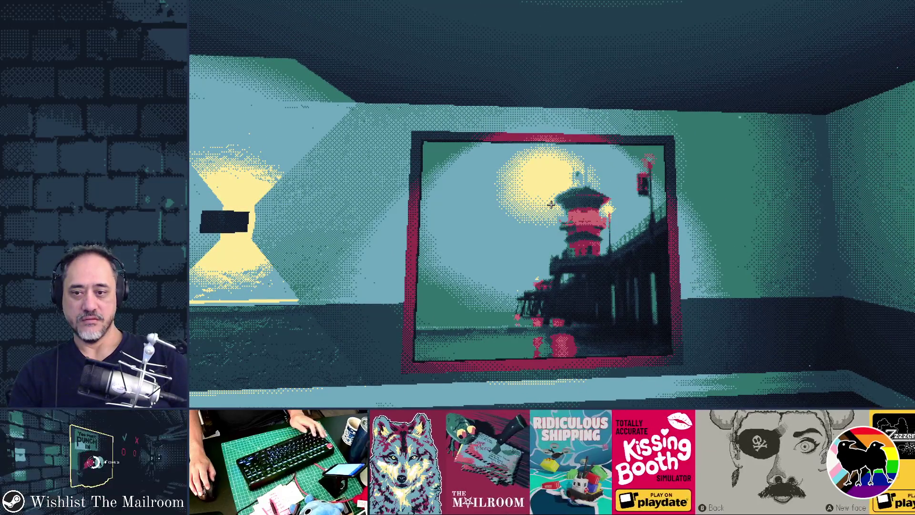
Stop the game, select the hallway poster, rerun and stop the game again, then switch windows.
key(F8)
click(604, 192)
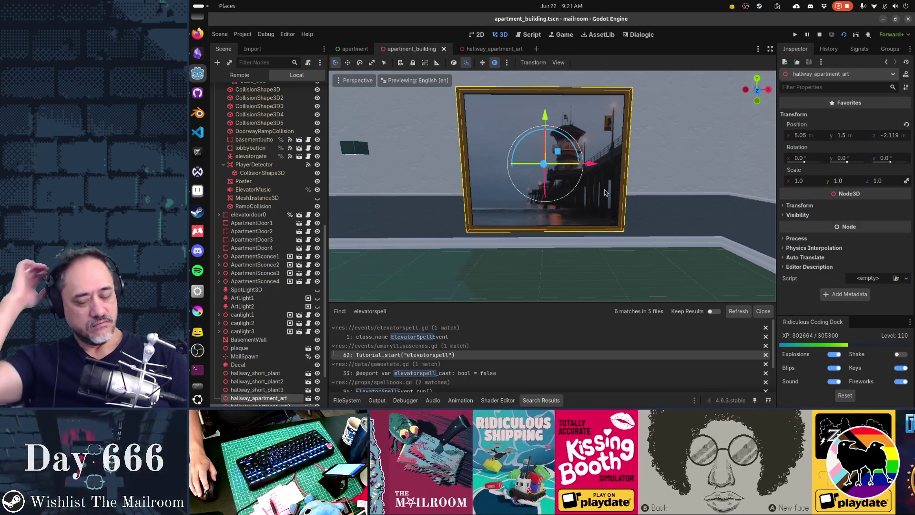
key(F6)
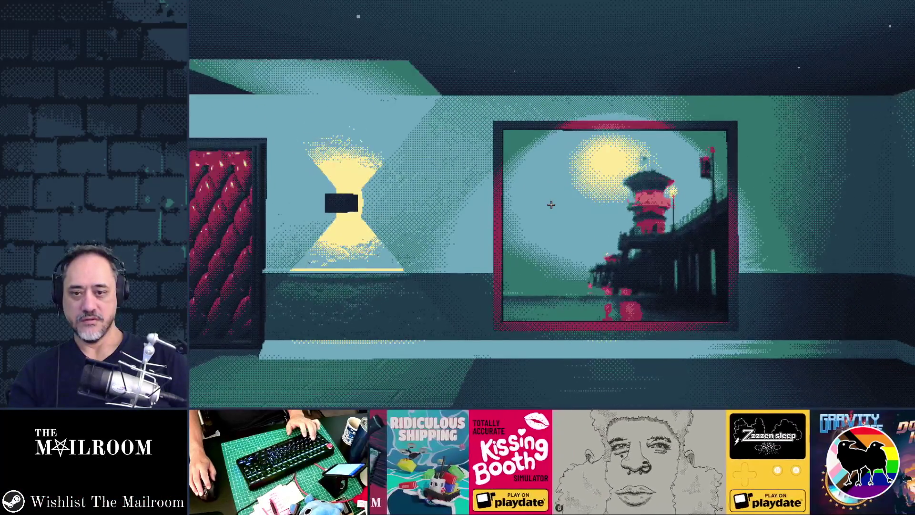
key(F8)
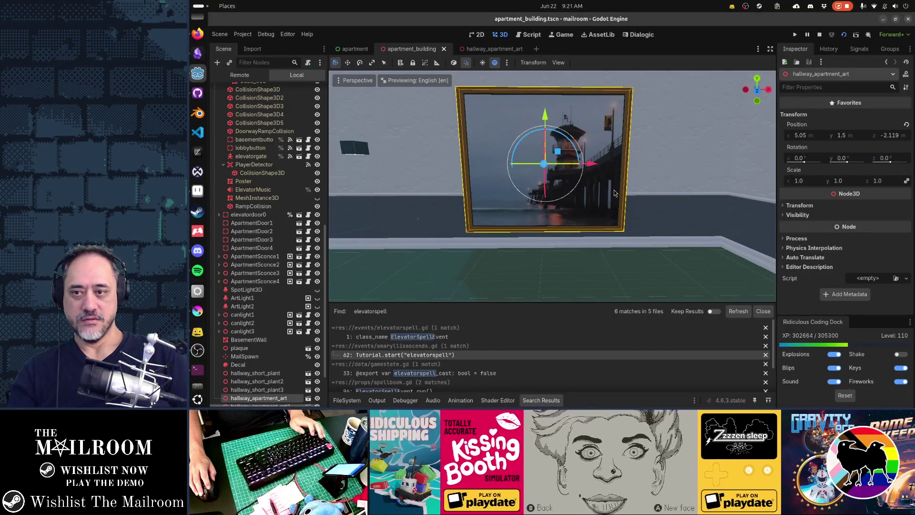
key(alt+Tab)
key(alt+Tab)
key(alt+Tab)
key(alt+Tab)
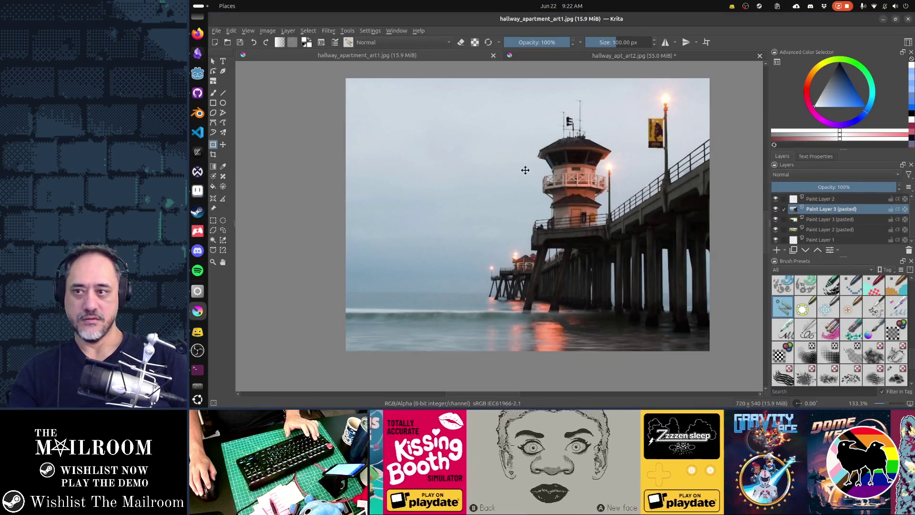
Mirror the pier photo horizontally and save hallway_apartment_art1.jpg.
click(324, 45)
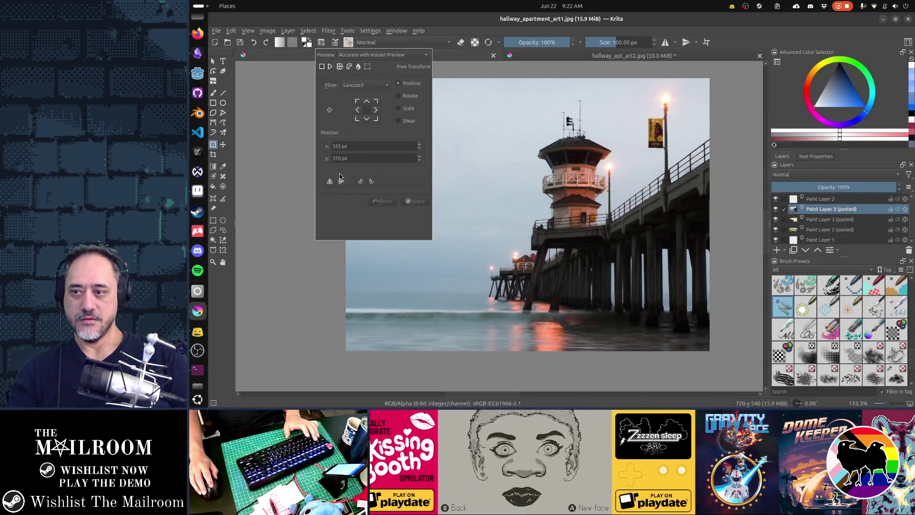
click(331, 182)
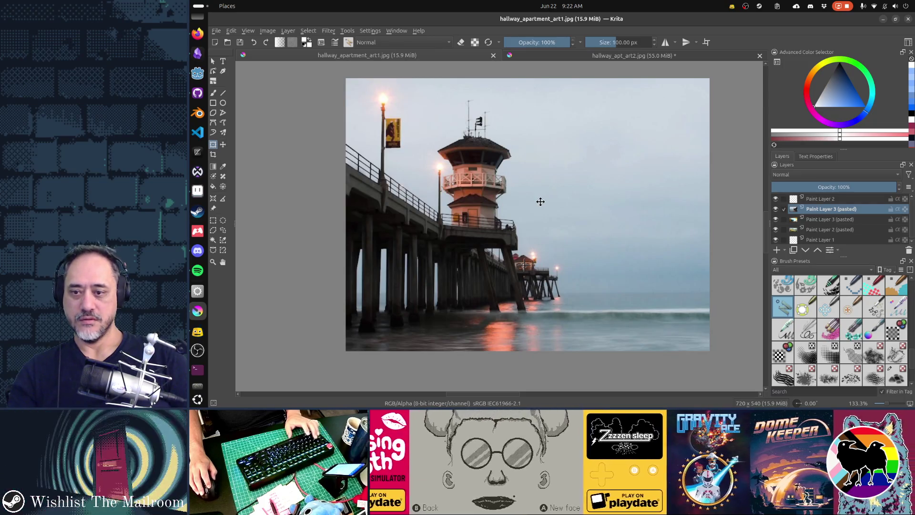
key(ctrl+s)
key(Return)
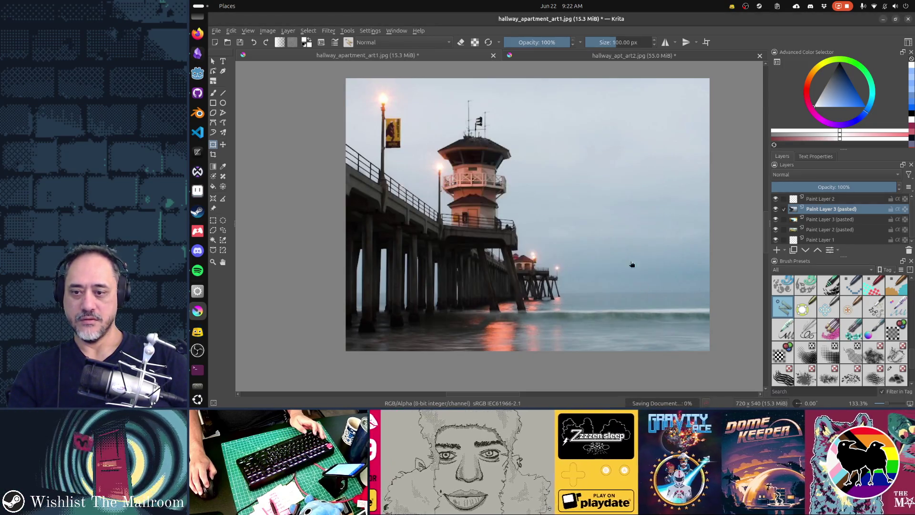
key(alt+Tab)
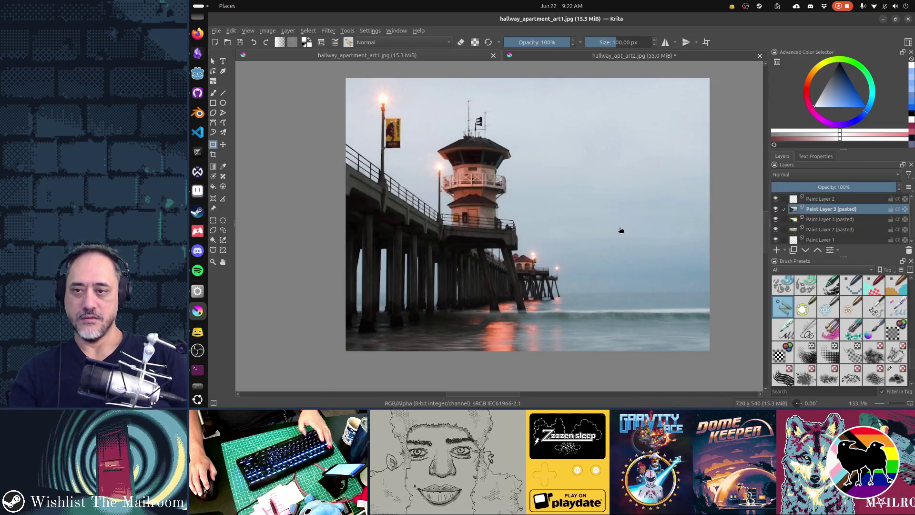
Boost the pier photo's saturation to about +26 with the HSV/HSL Adjustment filter.
key(ctrl+u)
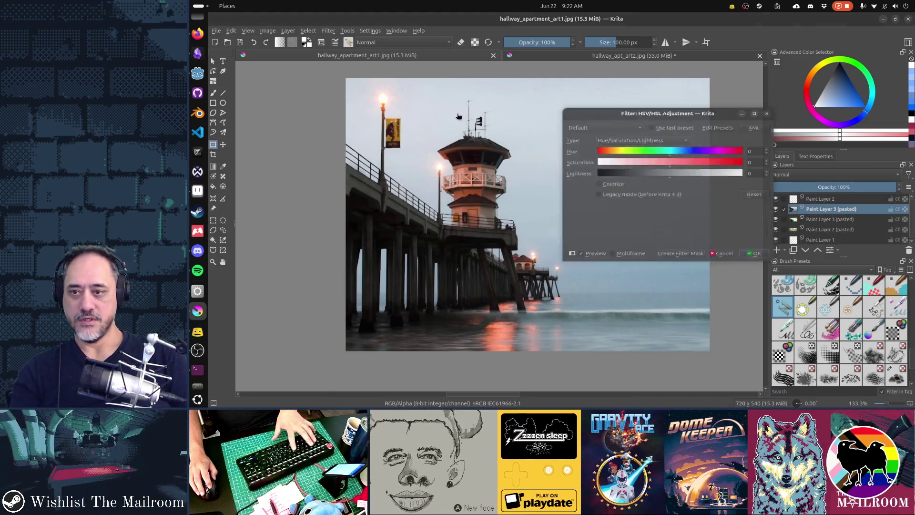
click(688, 161)
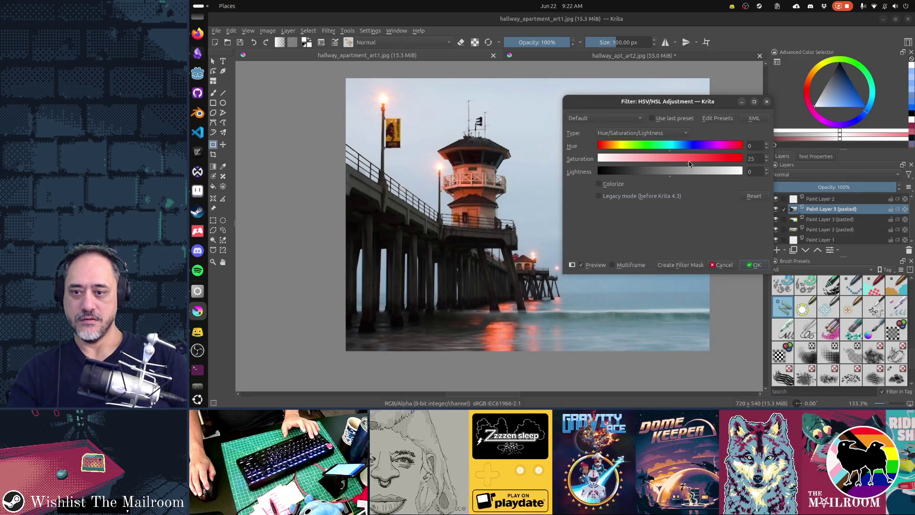
drag(689, 161, 691, 162)
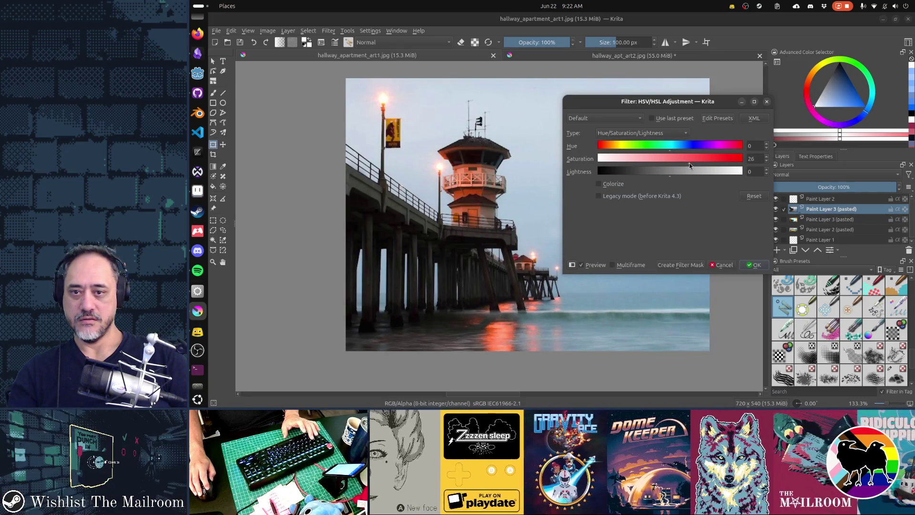
click(756, 265)
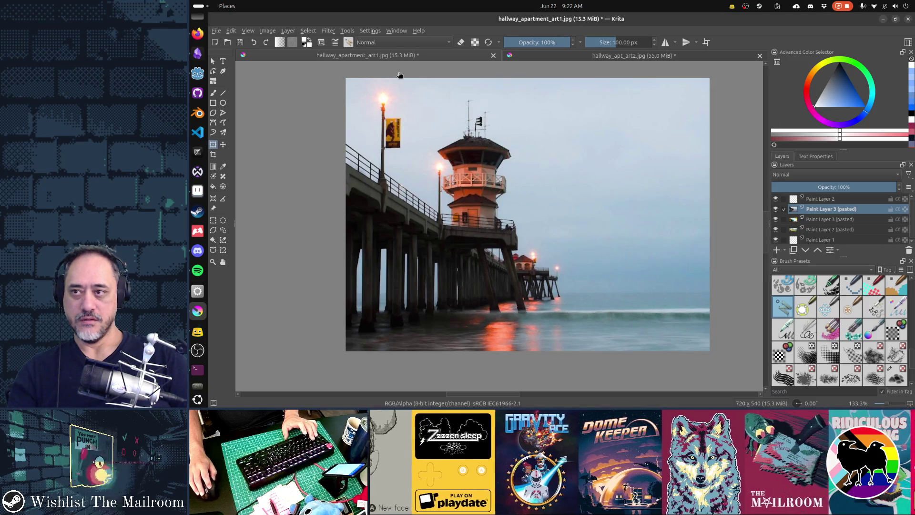
click(329, 30)
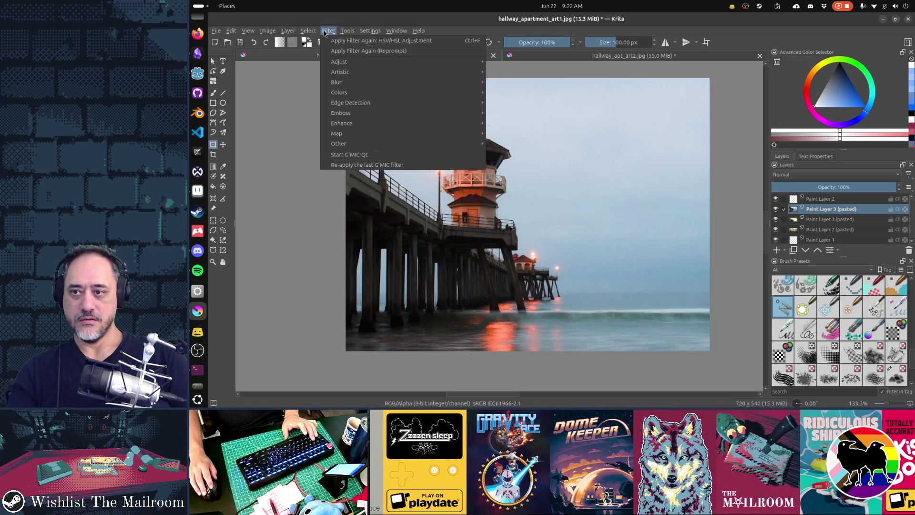
Apply a slight S-curve in Curves to deepen the darks, then save over hallway_apartment_art1.jpg as JPEG.
mouse_move(363, 72)
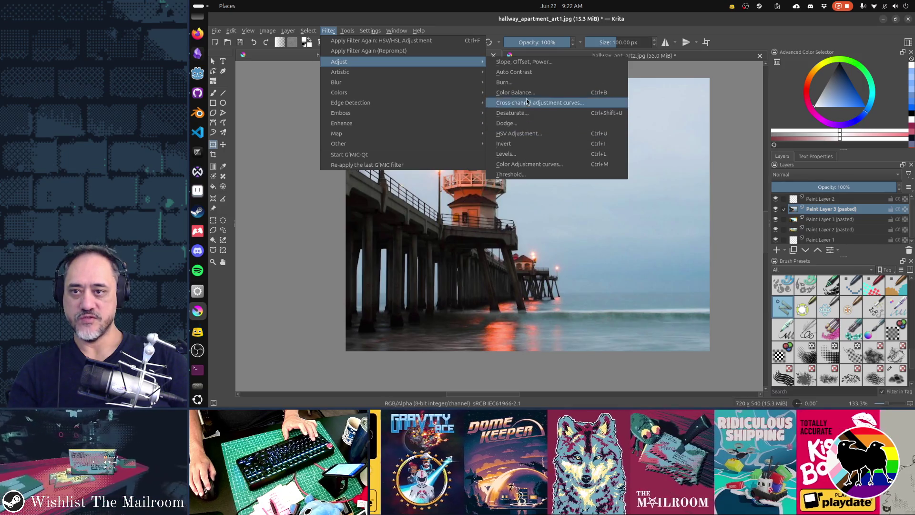
click(529, 164)
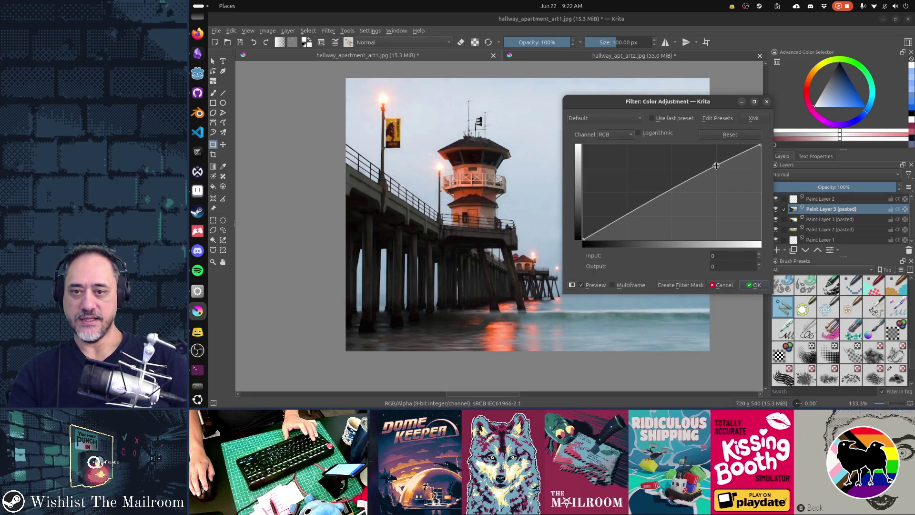
drag(654, 200, 658, 202)
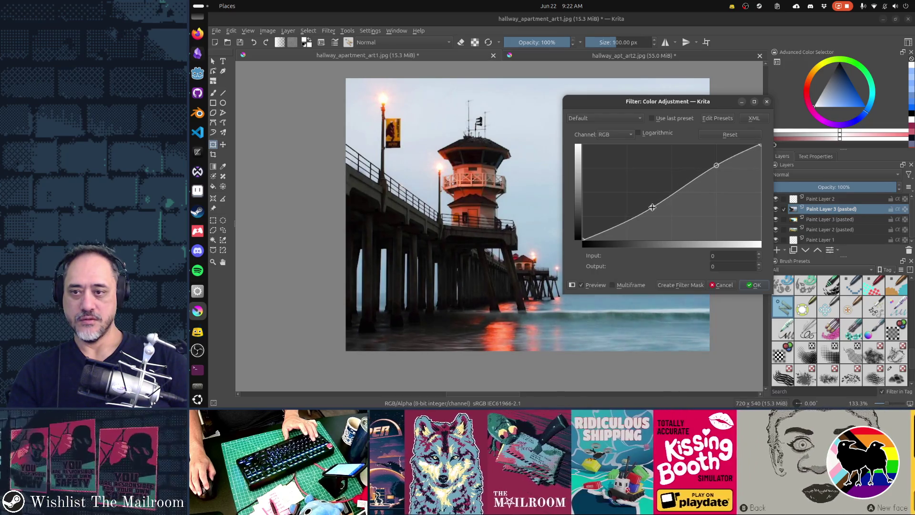
click(754, 286)
key(ctrl+s)
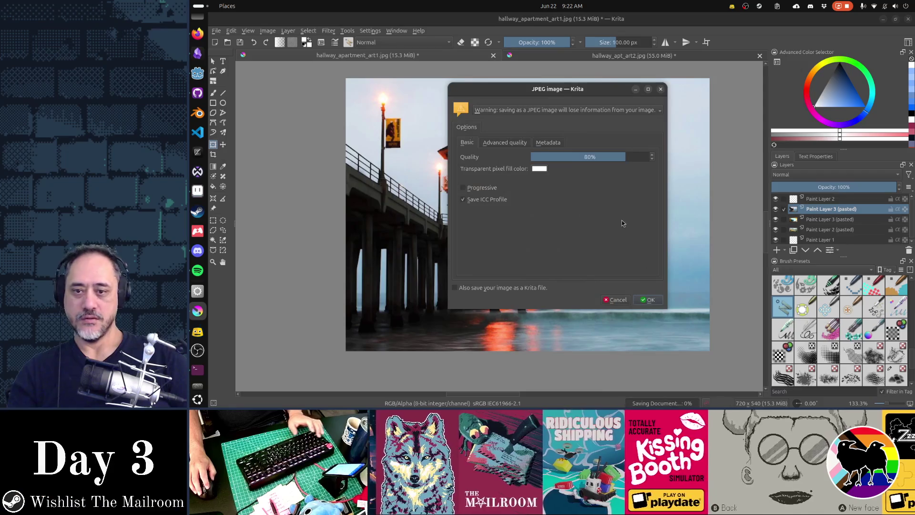
click(650, 300)
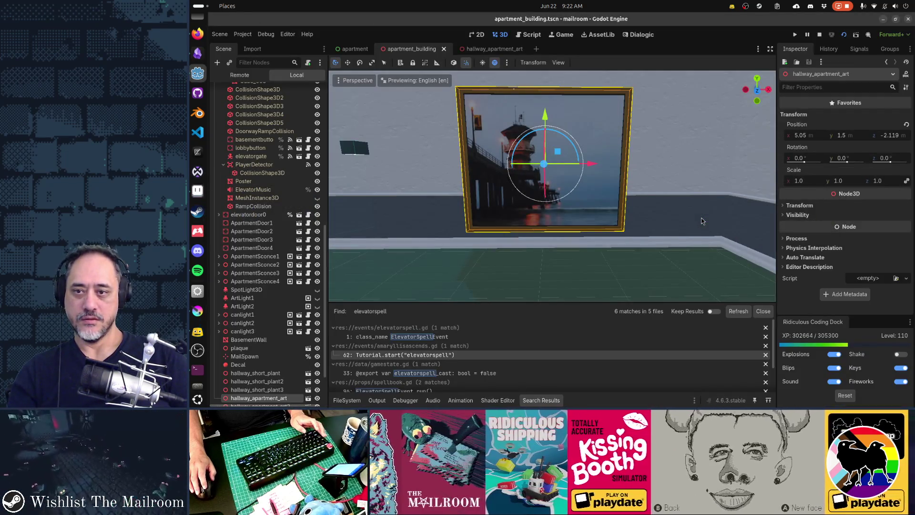
Switch to the running game and back away from the pier painting to view it in the hallway.
key(alt+Tab)
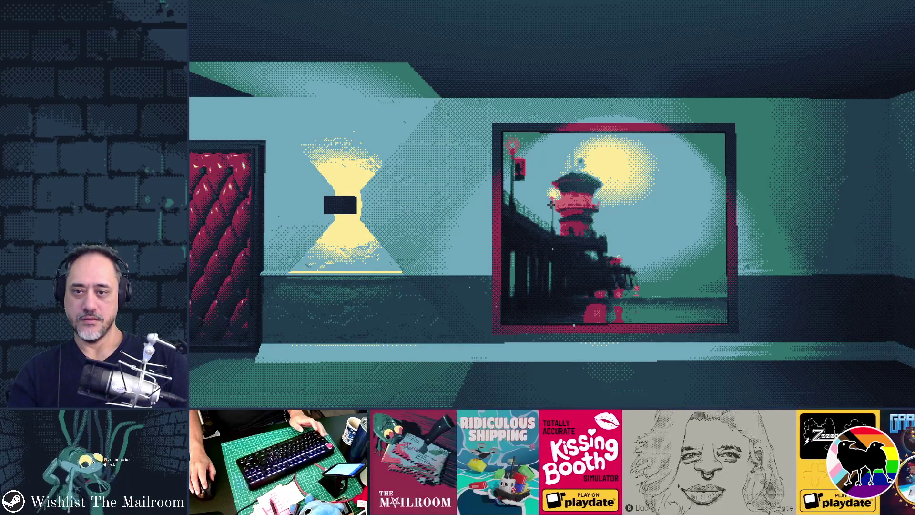
key(s)
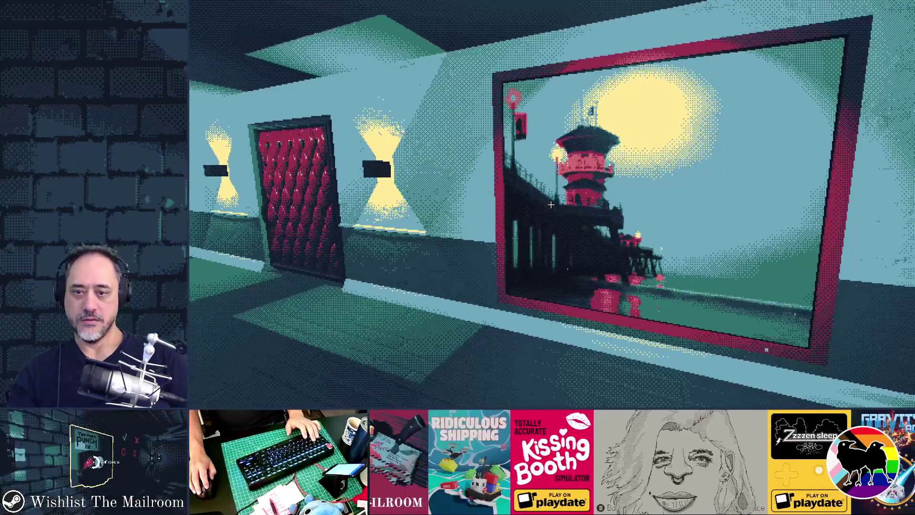
key(s)
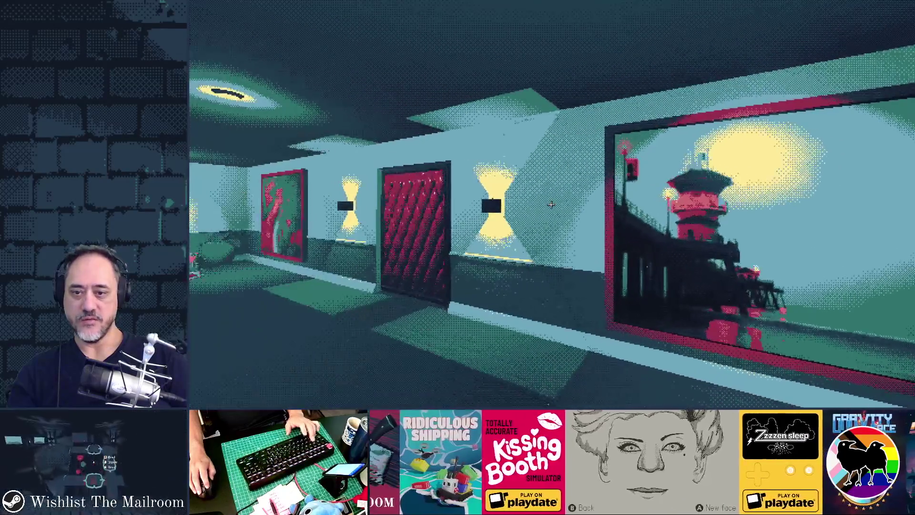
key(d)
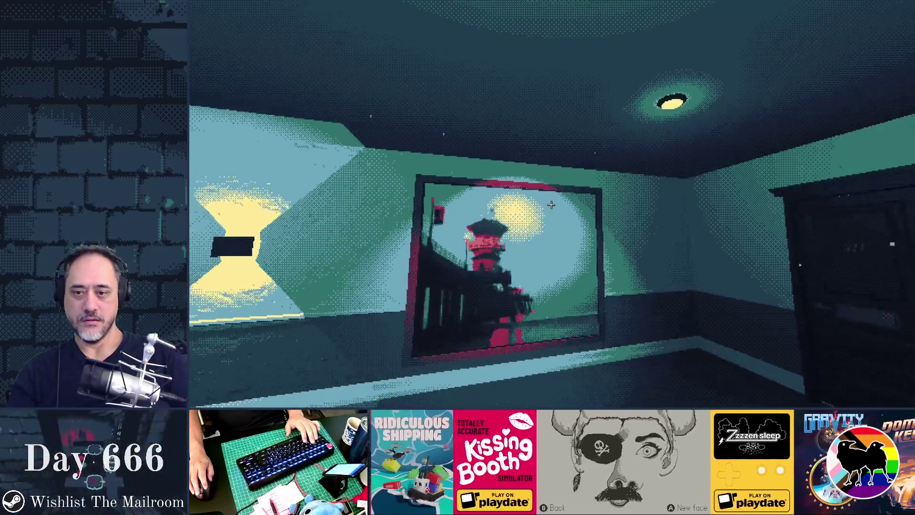
key(s)
key(a)
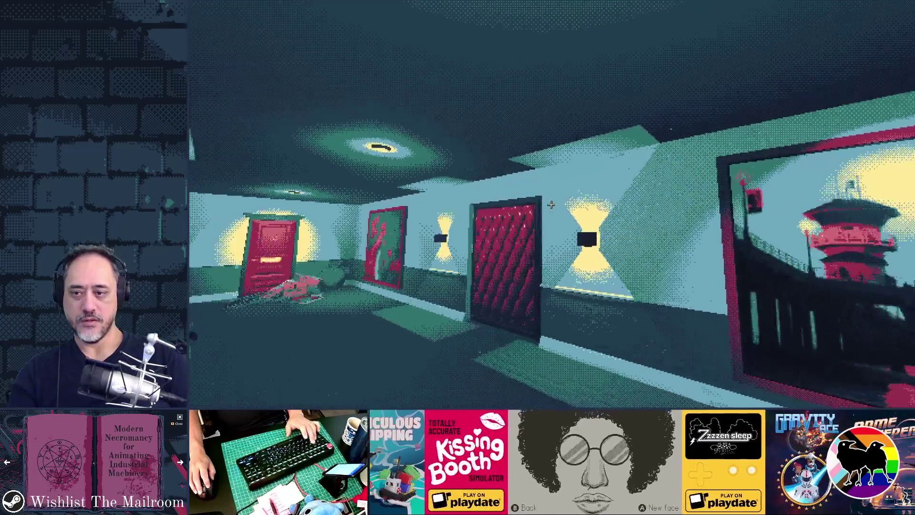
key(d)
key(w)
Look down the corridor, face the painting head-on, glance up at the lamp, and sidestep along the wall.
key(s)
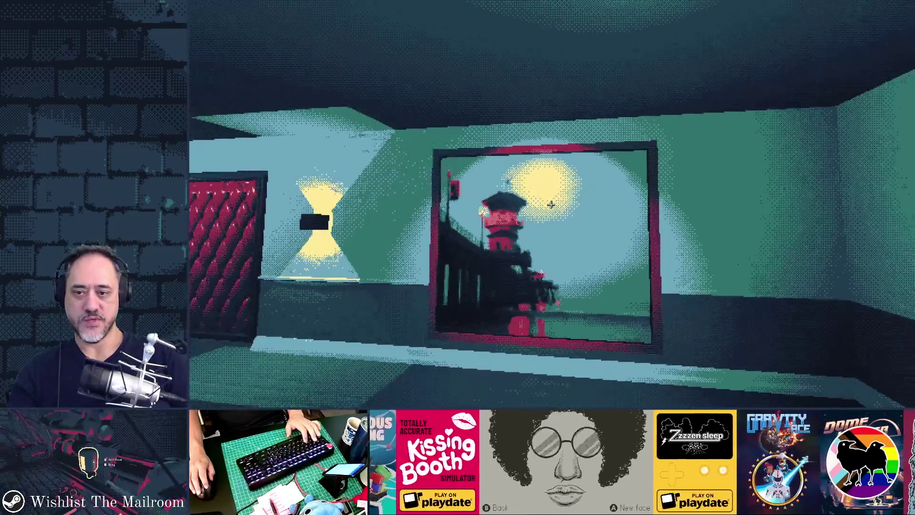
key(a)
key(a)
key(d)
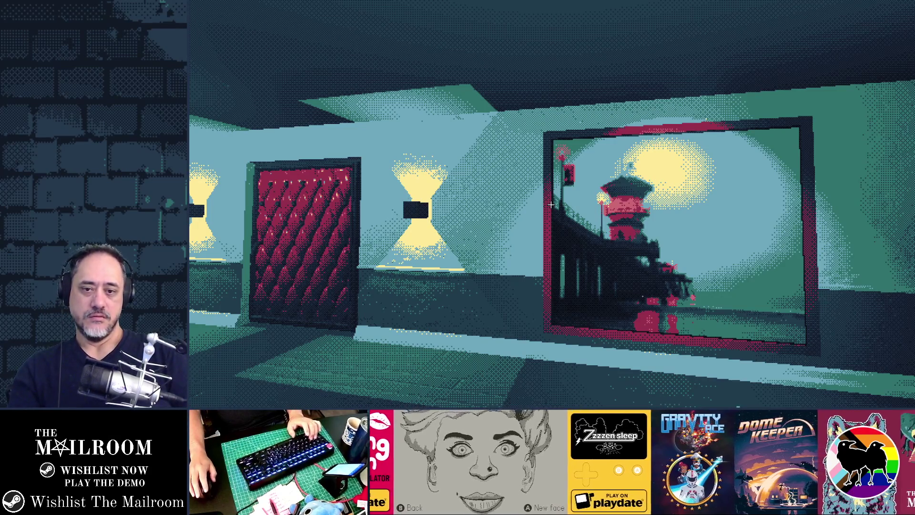
key(d)
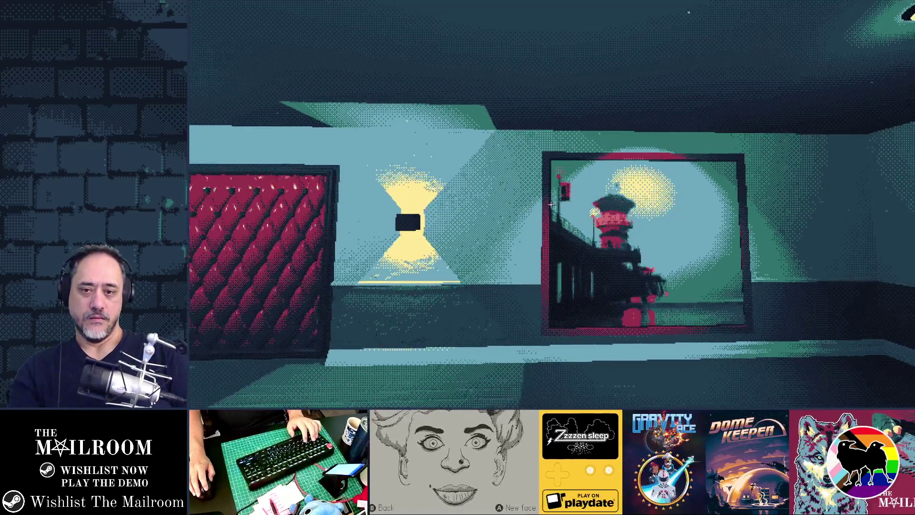
key(d)
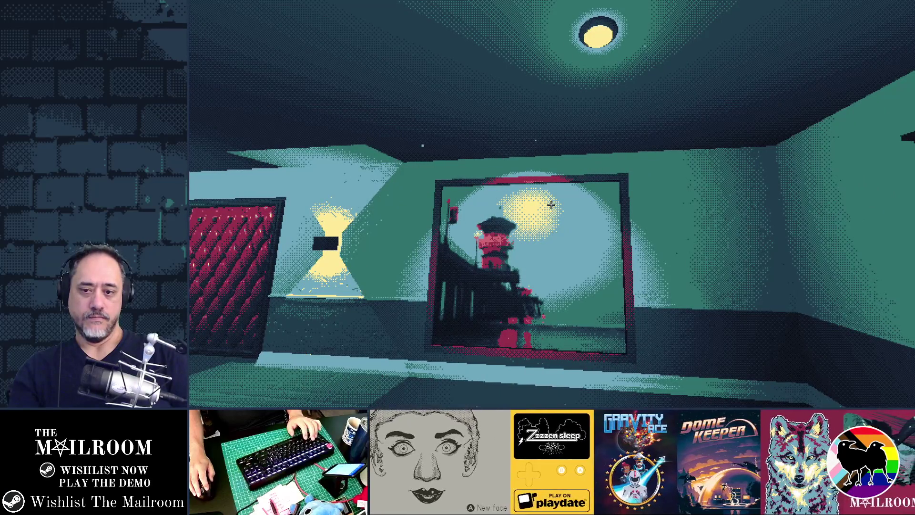
key(a)
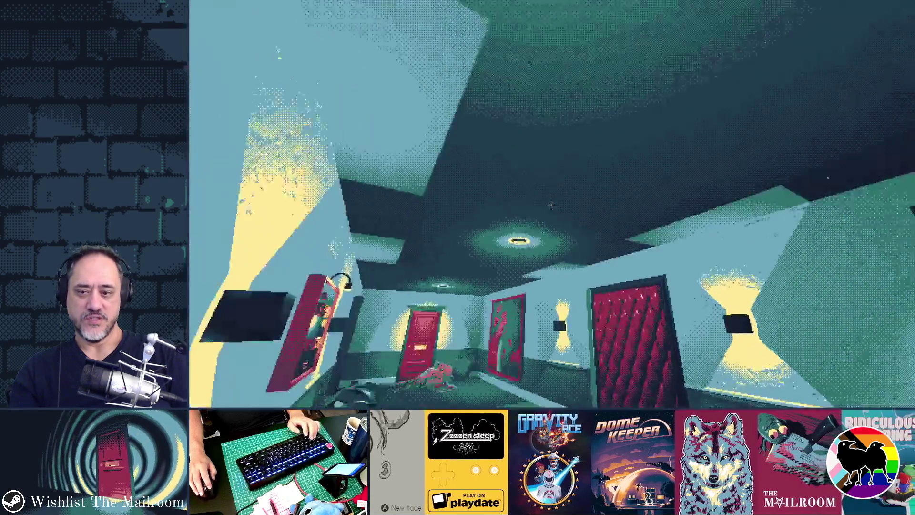
key(alt+Tab)
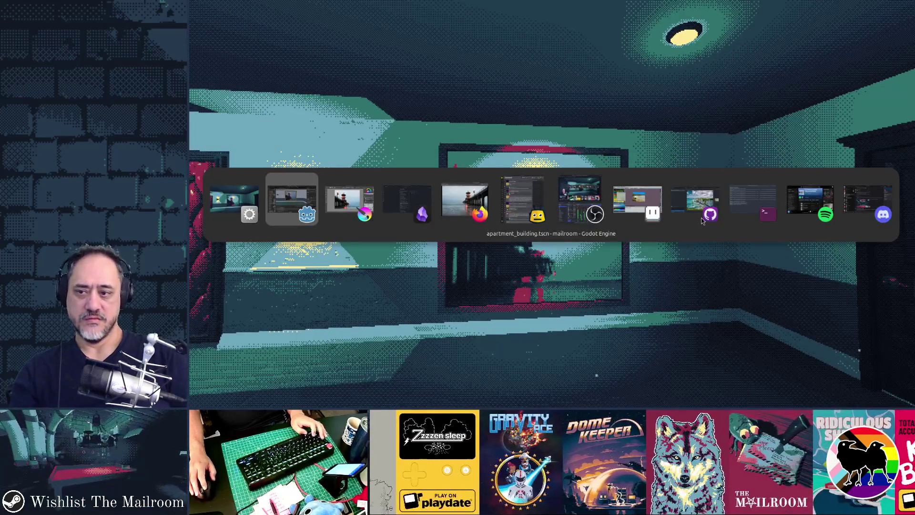
Stay in the game a little longer, then switch over to the Krita pier photo.
key(Tab)
key(Tab)
key(Tab)
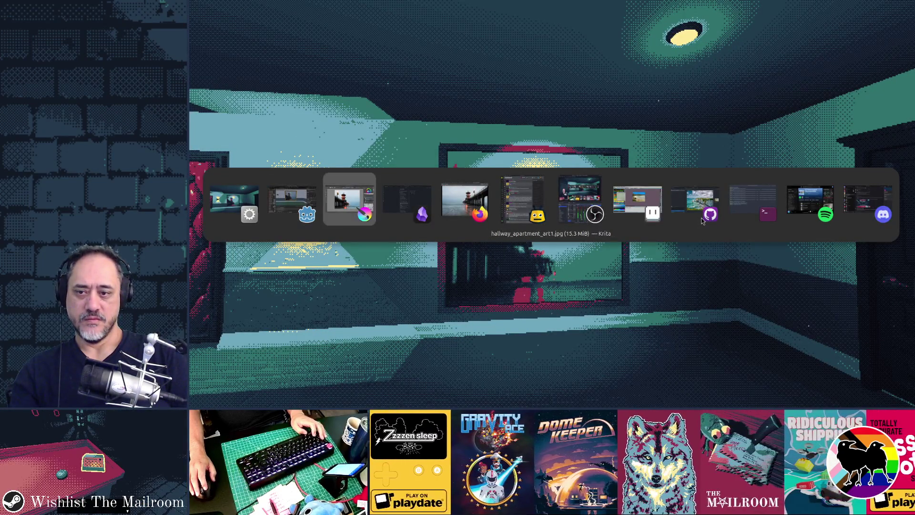
key(Escape)
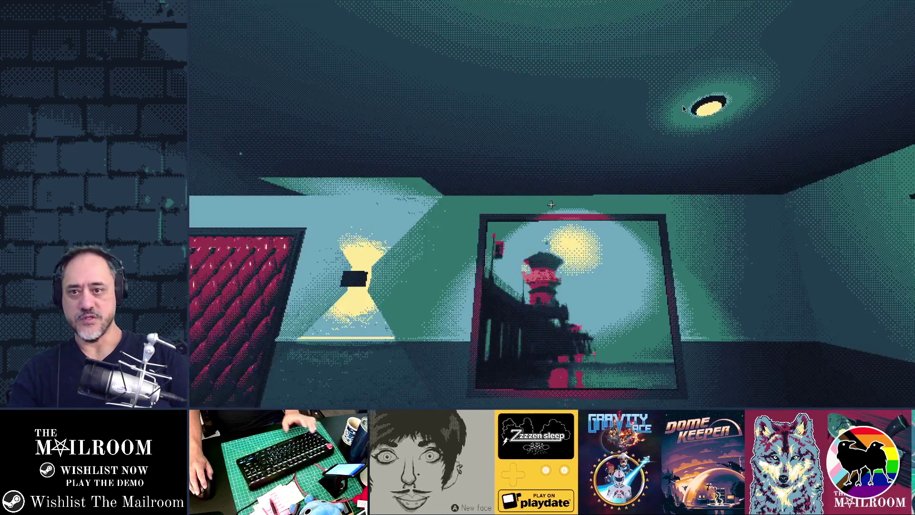
key(alt+Tab)
key(alt+Tab)
key(alt+Tab)
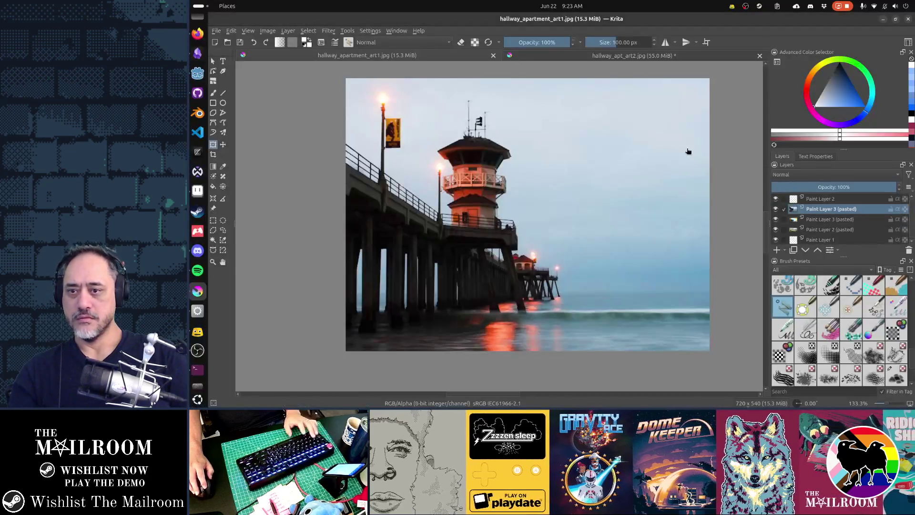
Paste the beach photo as a new layer and shift it right and down to frame the dock and hotels.
key(ctrl+v)
key(ctrl+t)
mouse_move(602, 186)
mouse_down()
mouse_move(653, 183)
mouse_move(508, 182)
mouse_move(649, 184)
mouse_move(647, 135)
mouse_move(647, 165)
mouse_up()
Use Curves instead of Hue/Saturation and lift the curve to brighten the beach photo.
key(ctrl+u)
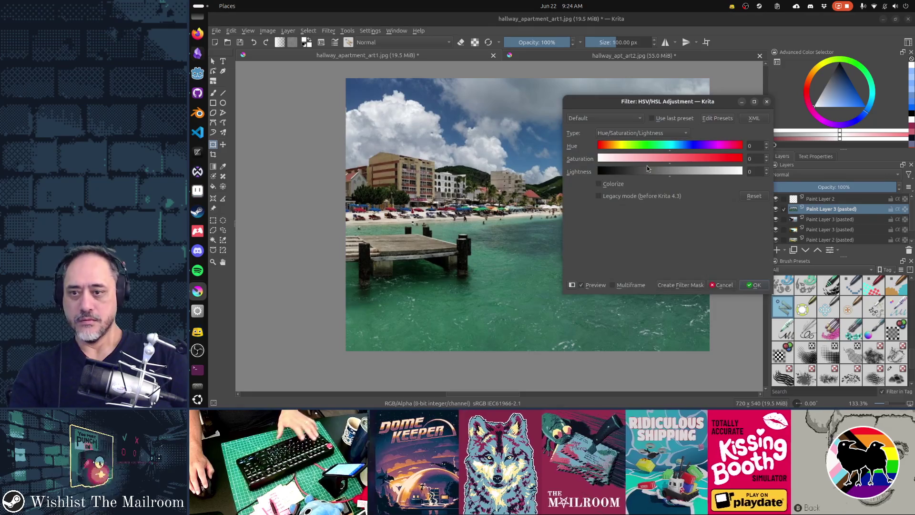
key(Escape)
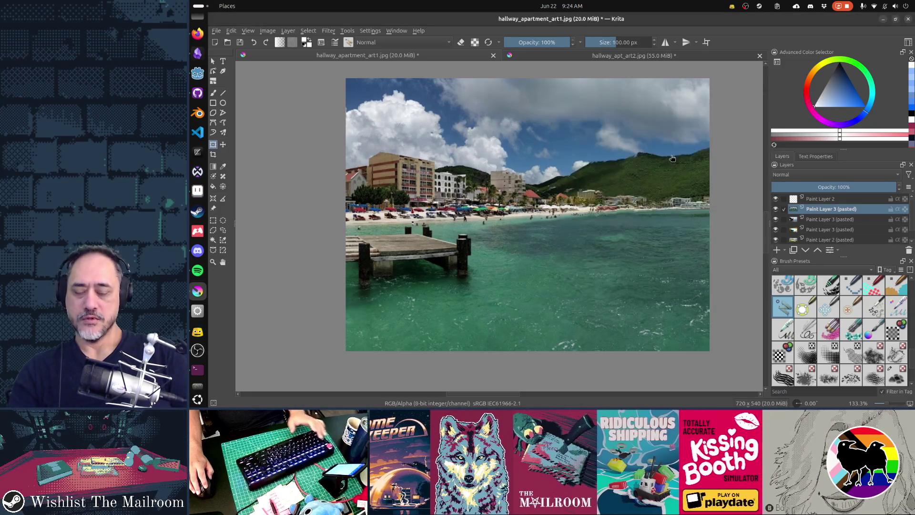
key(ctrl+m)
drag(711, 170, 707, 163)
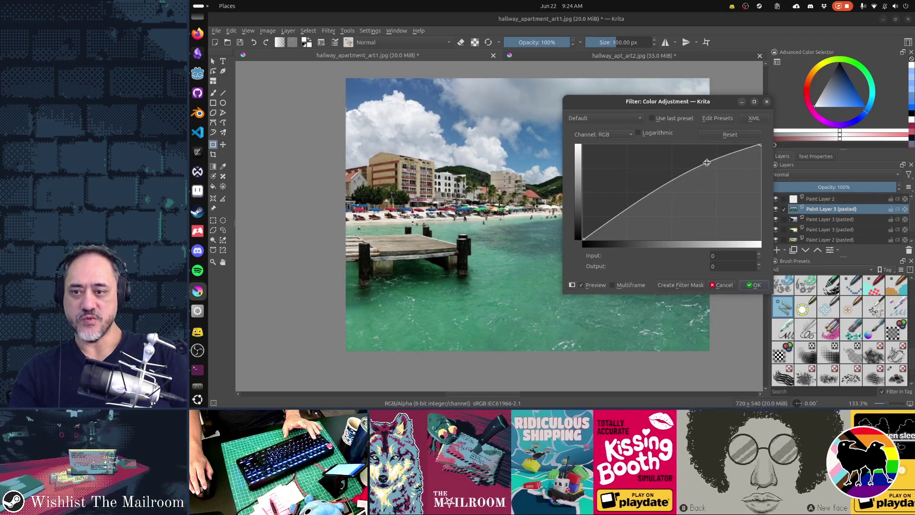
Finish shaping the brightening curve, then raise the beach photo's saturation to 21.
mouse_move(638, 207)
mouse_down()
mouse_move(634, 200)
mouse_move(640, 205)
mouse_up()
click(757, 285)
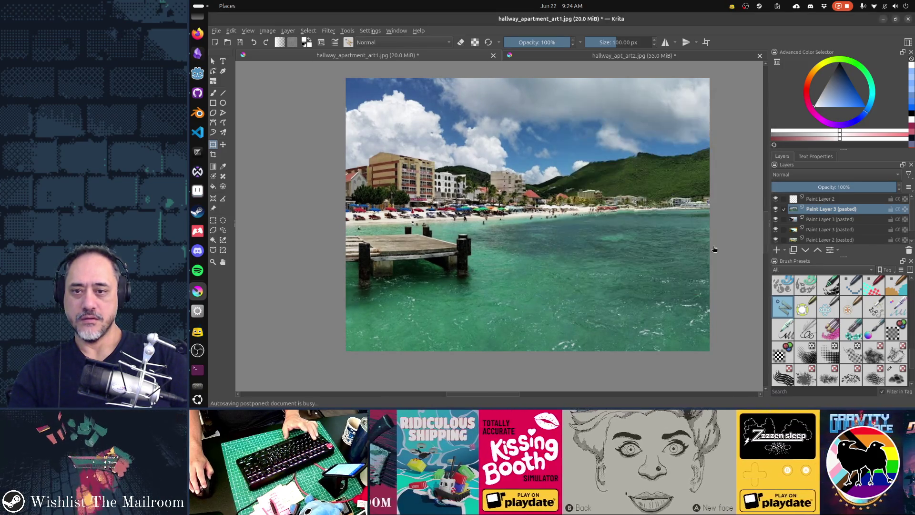
key(ctrl+u)
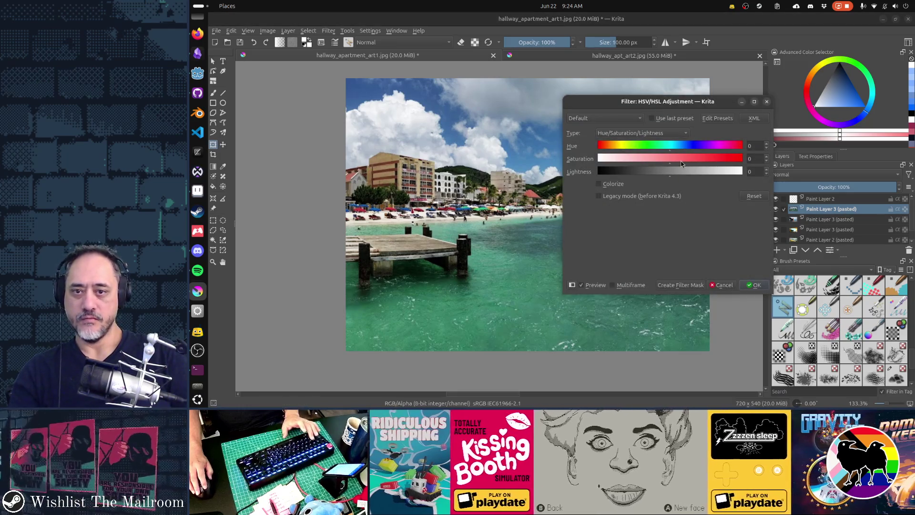
drag(678, 161, 683, 161)
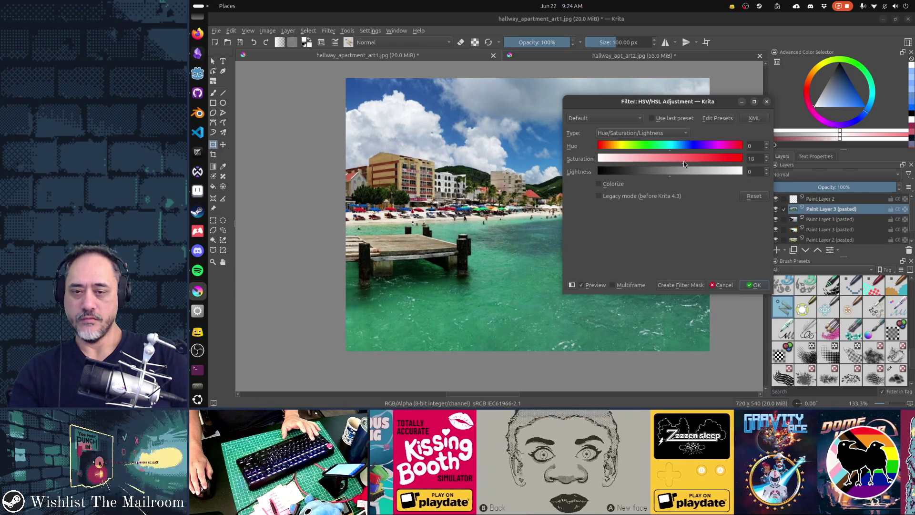
click(754, 285)
Save over hallway_apartment_art1.jpg after dismissing a save error, then check the reimport in Godot.
key(ctrl+s)
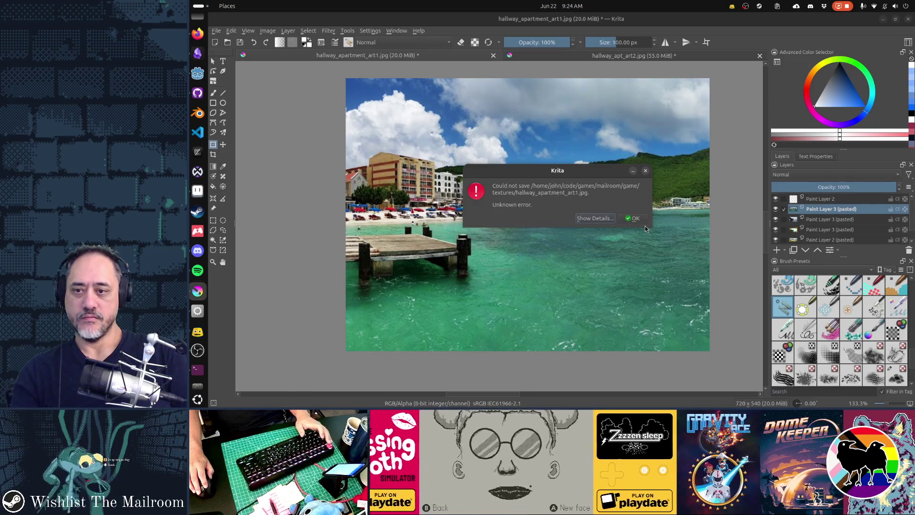
key(Return)
key(ctrl+s)
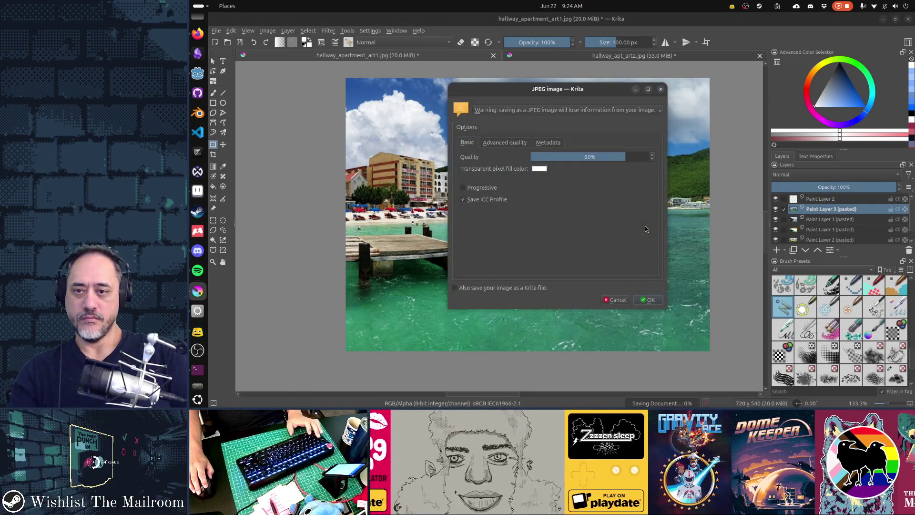
click(658, 302)
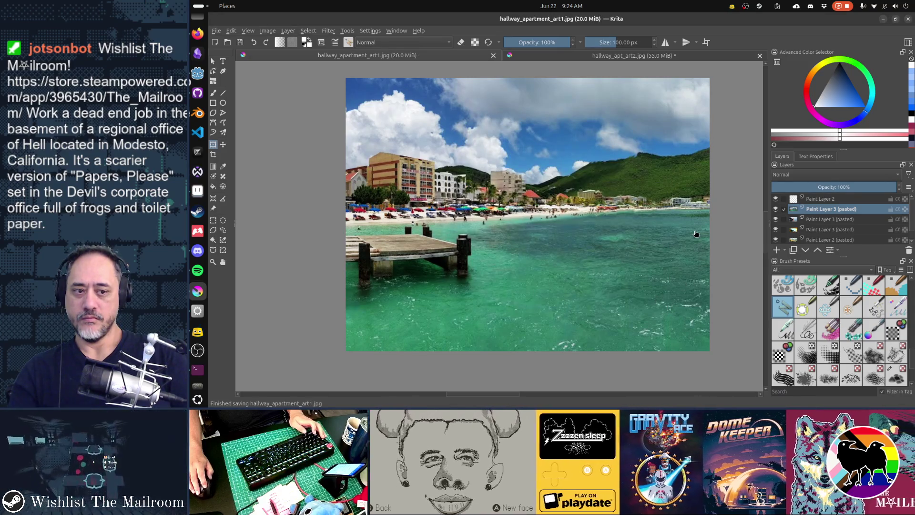
key(alt+Tab)
key(alt+Tab)
key(alt+Tab)
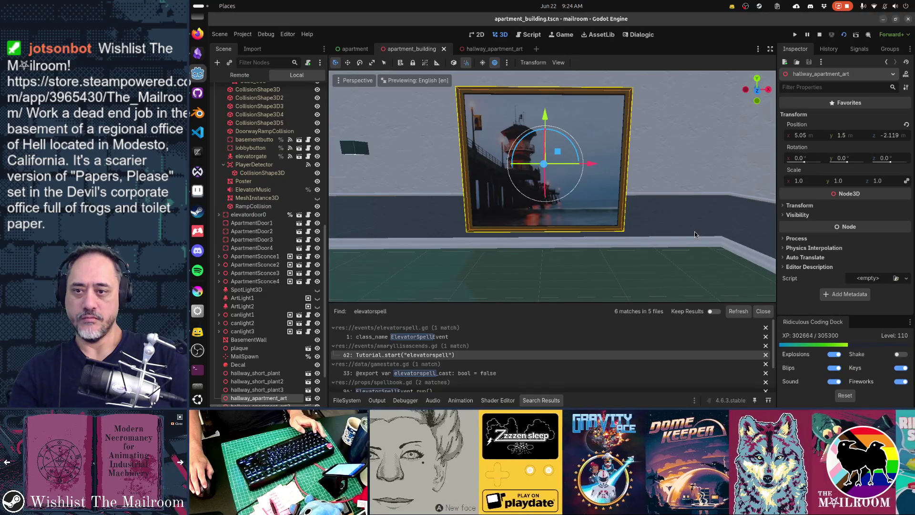
key(alt+Tab)
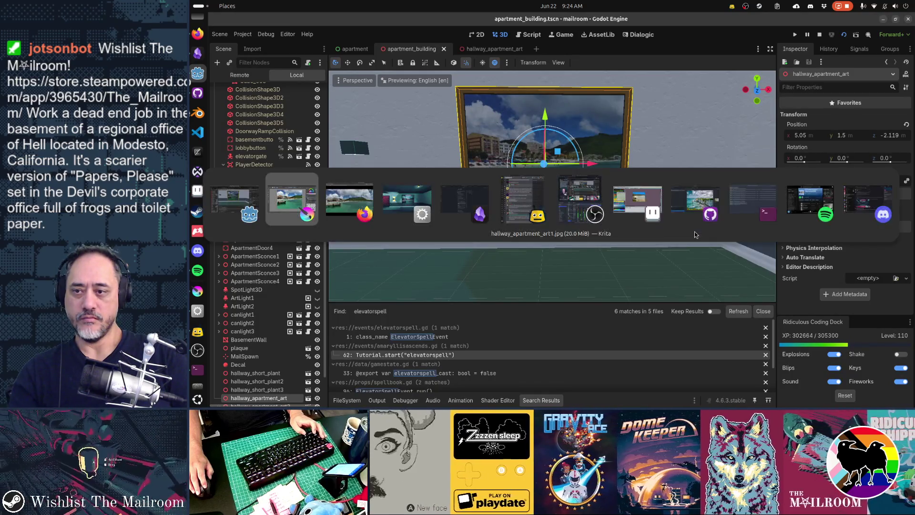
In the game, approach and back away from the beach painting to view it square-on and angled.
key(alt+Tab)
key(alt+Tab)
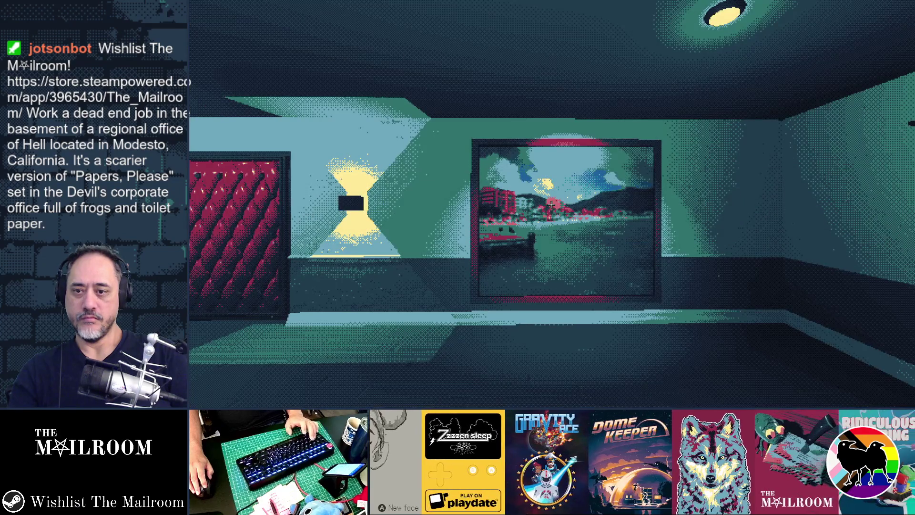
key(w)
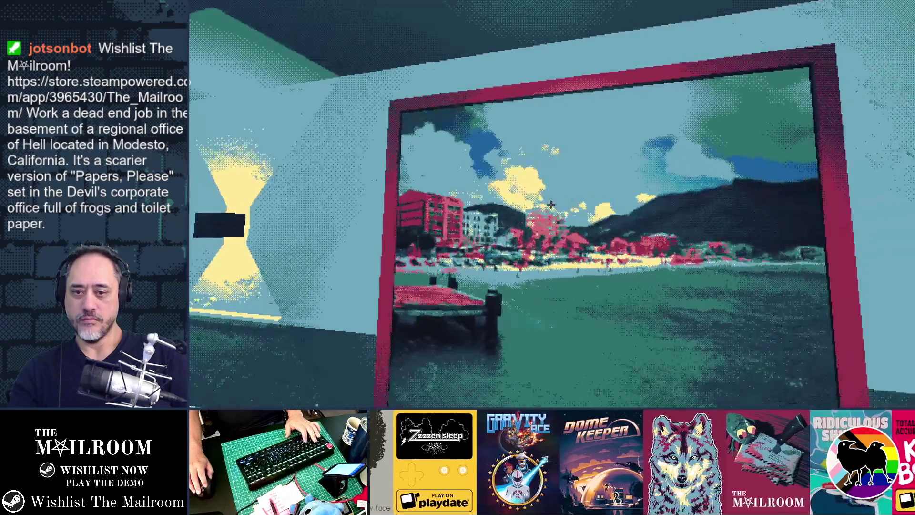
key(s)
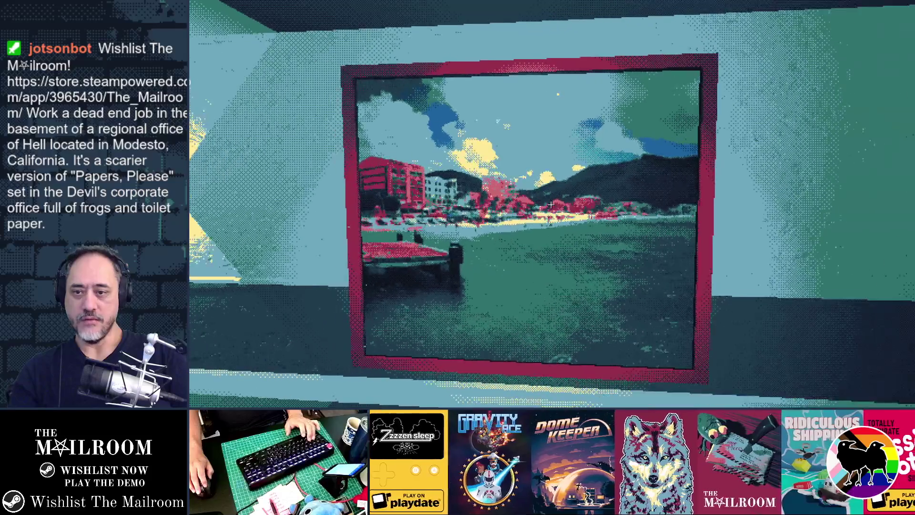
key(a)
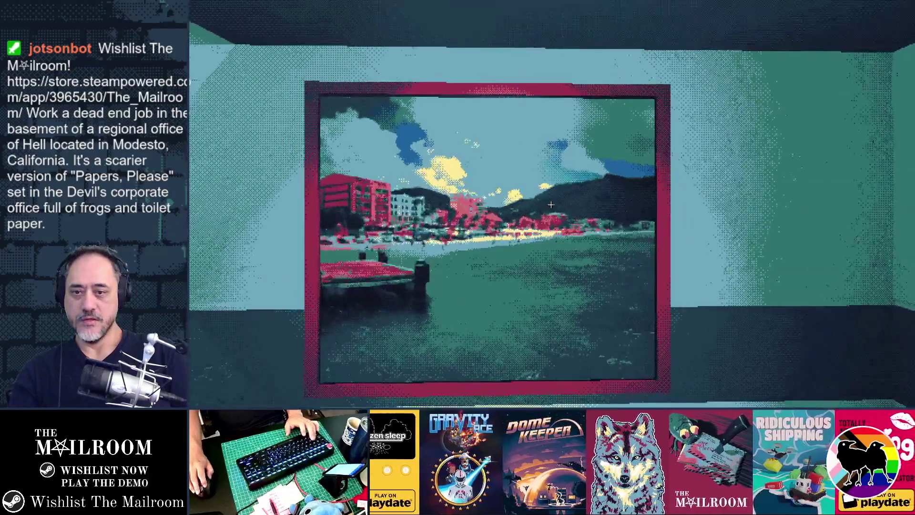
key(w)
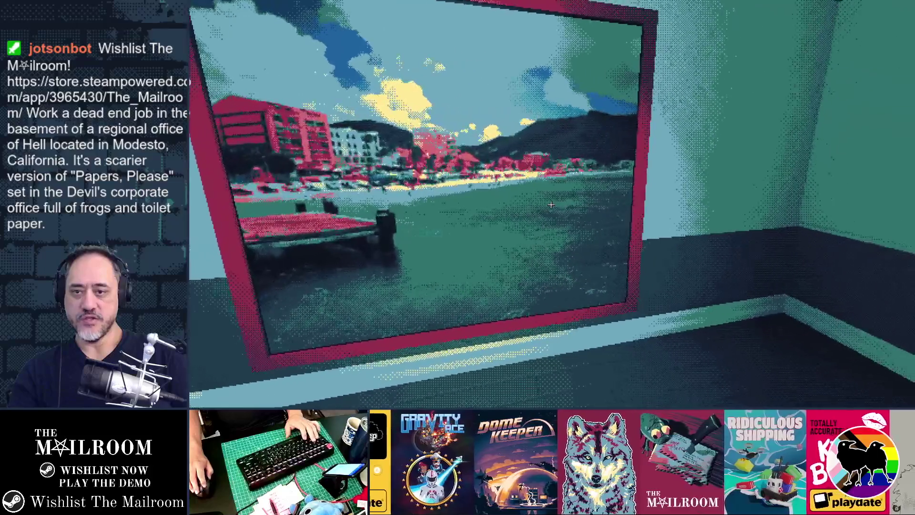
key(s)
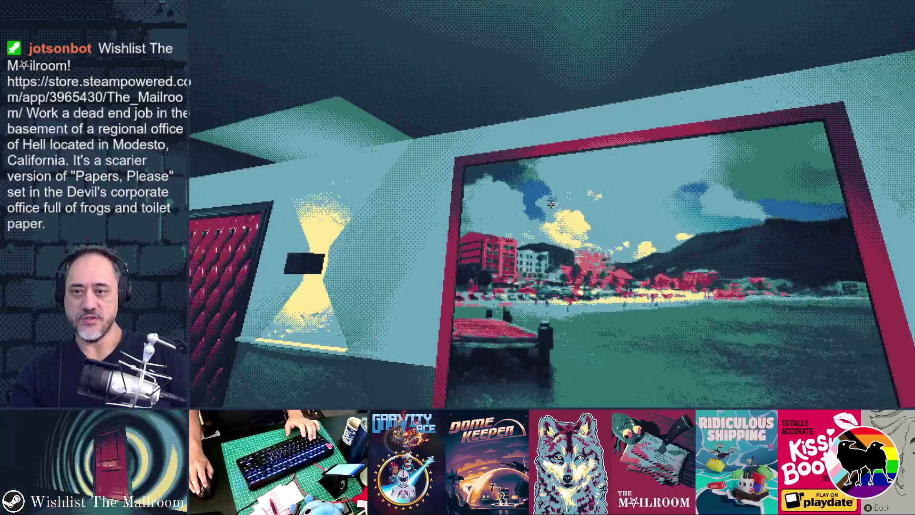
key(w)
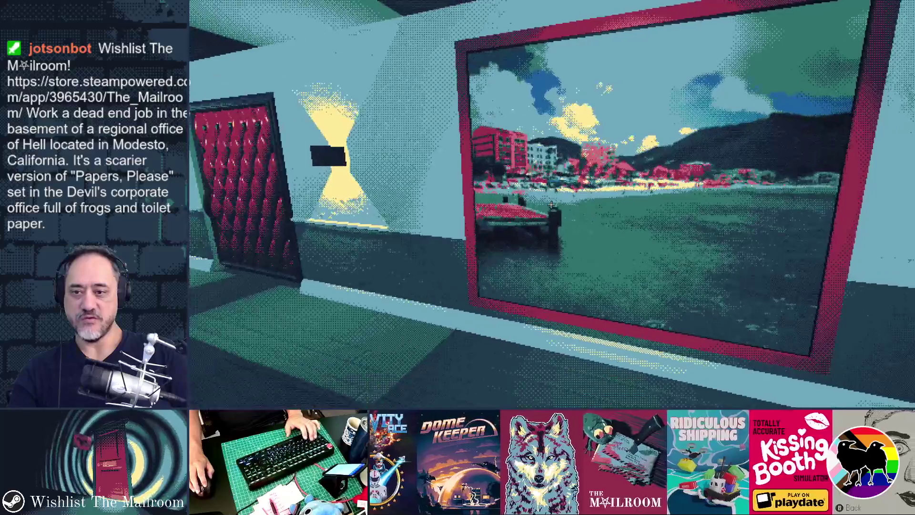
key(s)
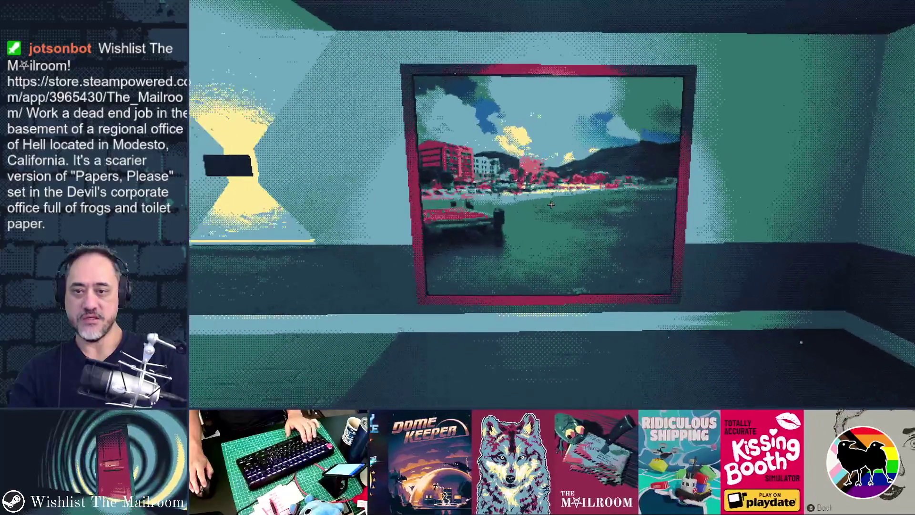
key(s)
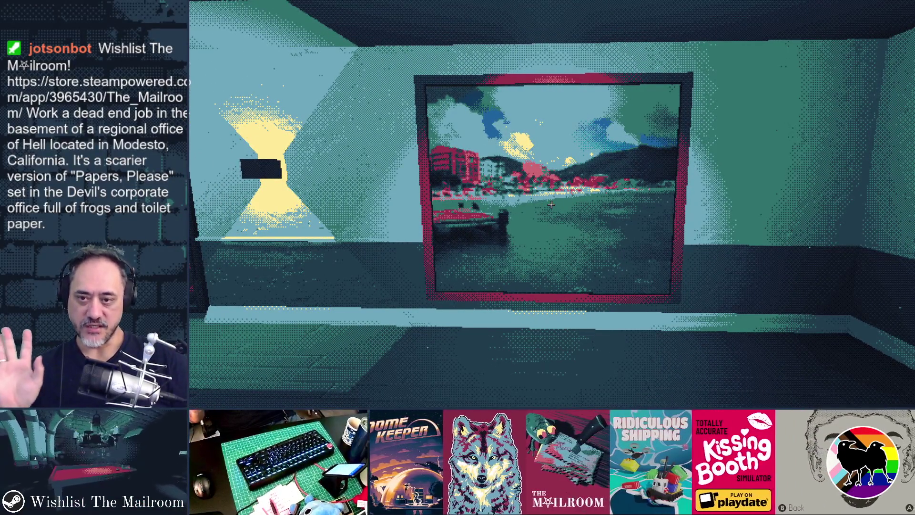
Look up at the ceiling light, walk down the corridor to face the forest-road painting, then cycle windows.
key(w)
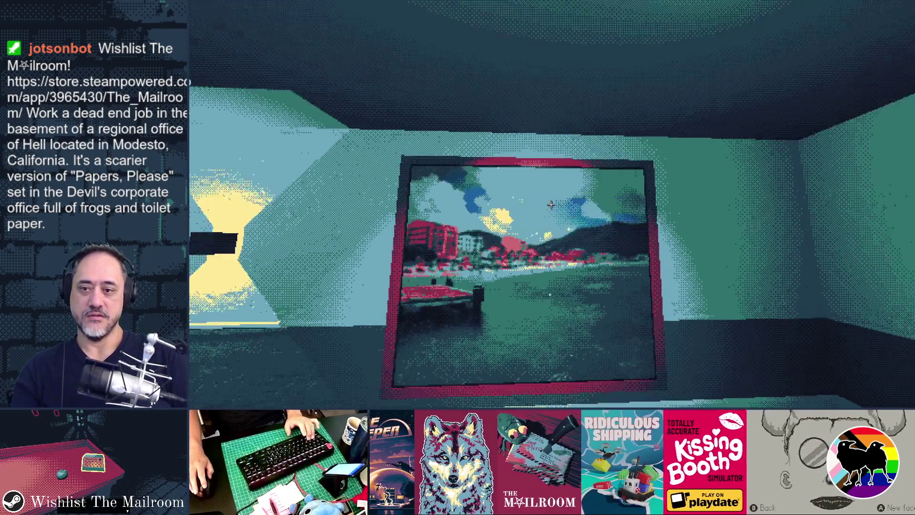
key(s)
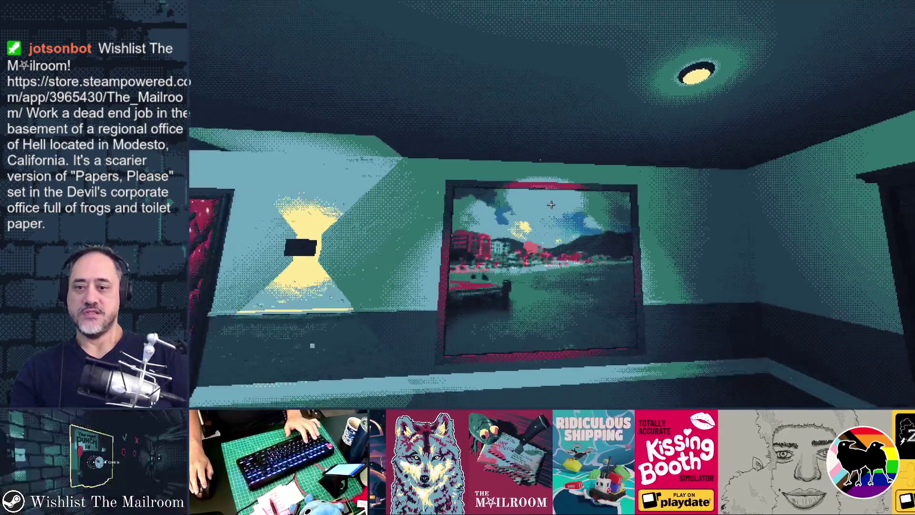
key(w)
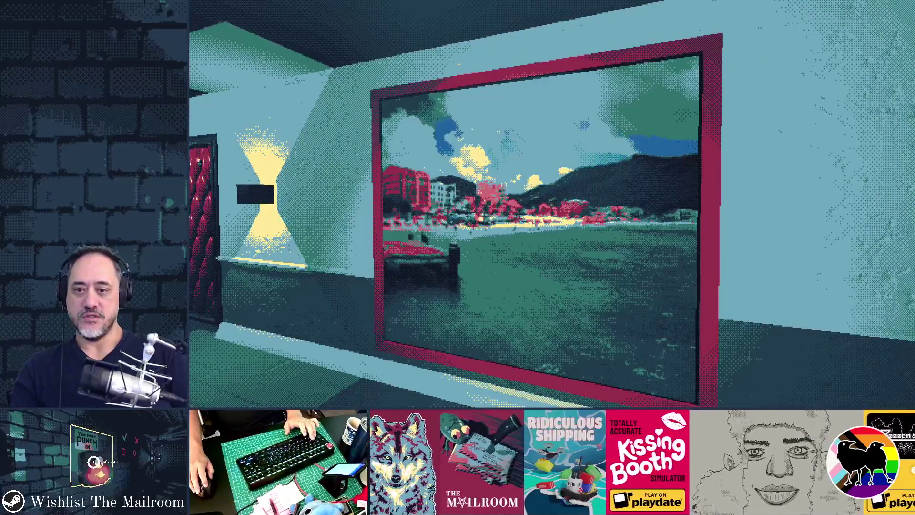
key(s)
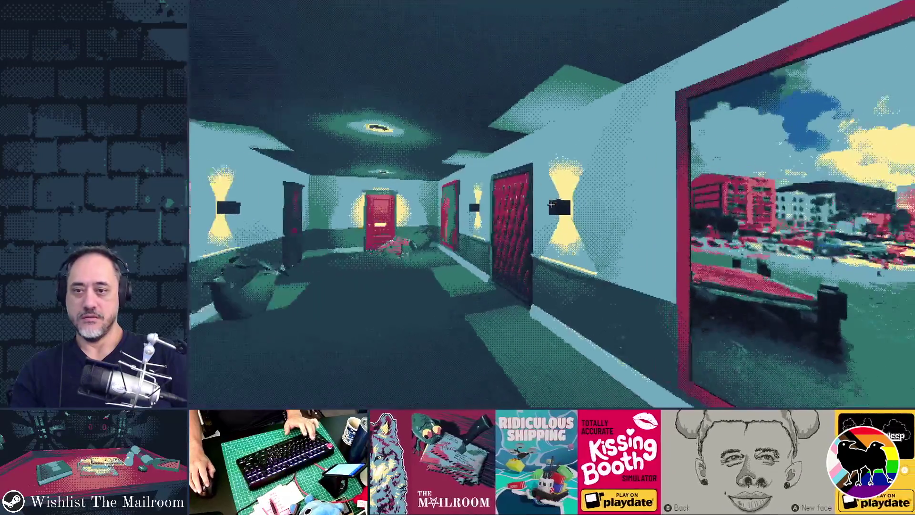
key(w)
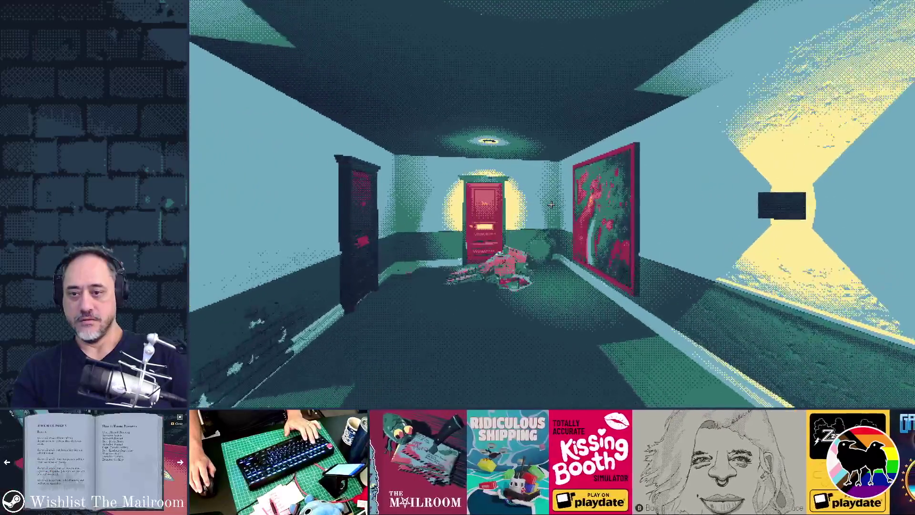
key(d)
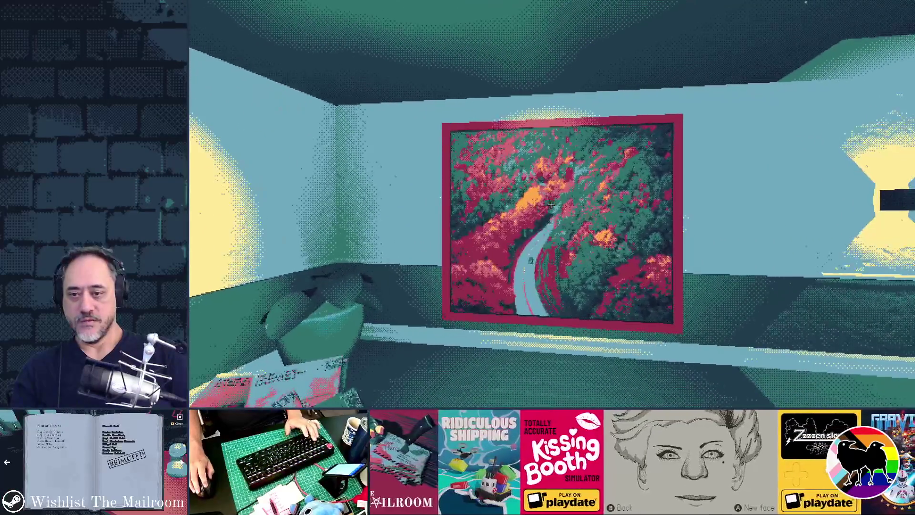
key(alt+Tab)
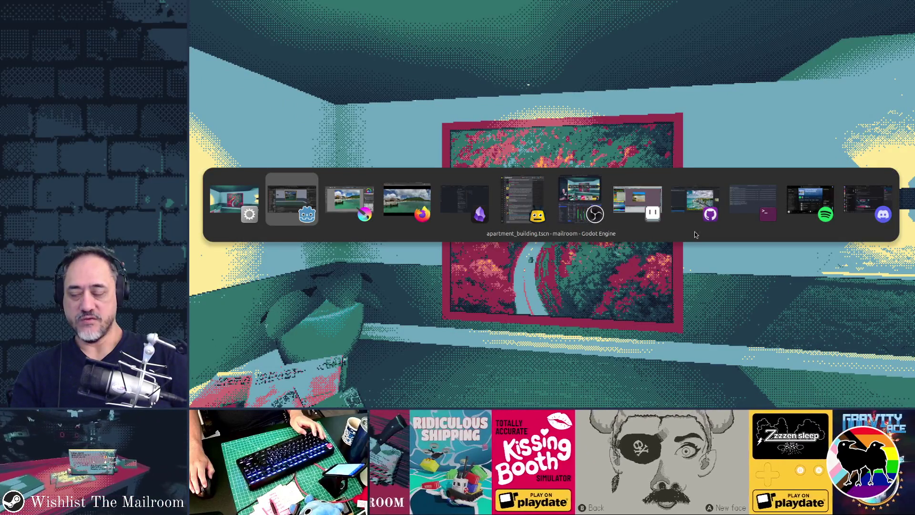
key(Tab)
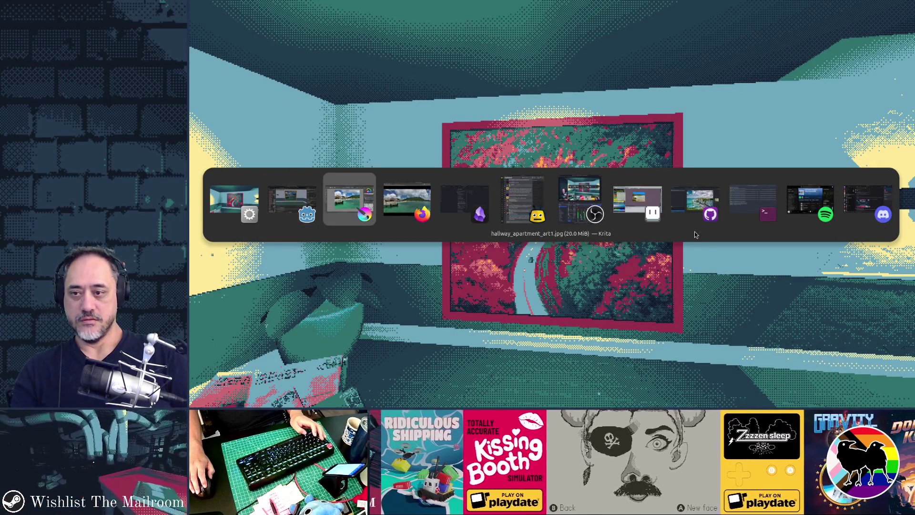
Bring the Google Photos browser with the sailboat-helm photo over the game.
key(Tab)
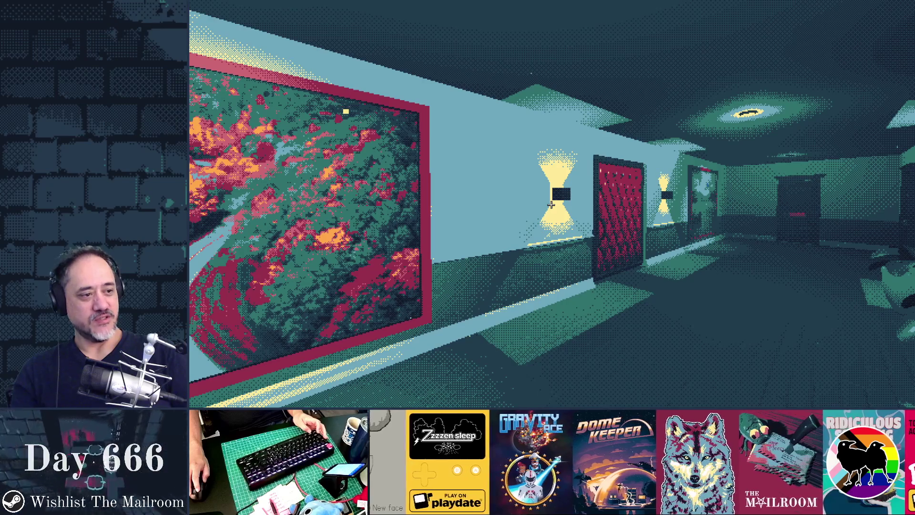
key(alt+Tab)
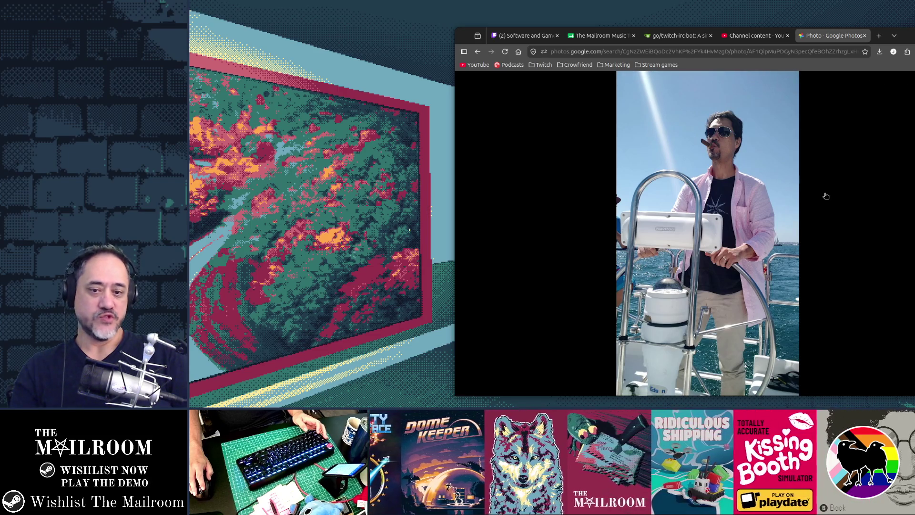
Find the rocky coastline photo in Google Photos, walk down the game hallway, then return to Krita.
mouse_move(826, 196)
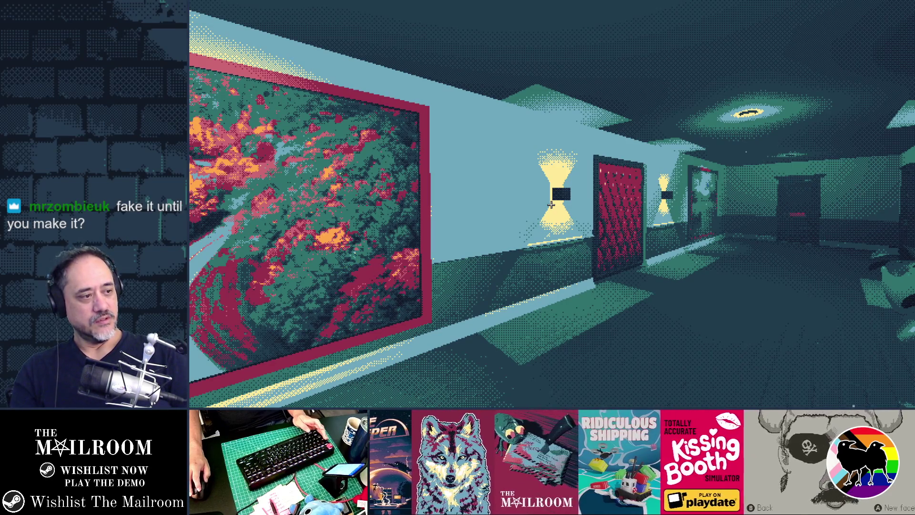
key(alt+Tab)
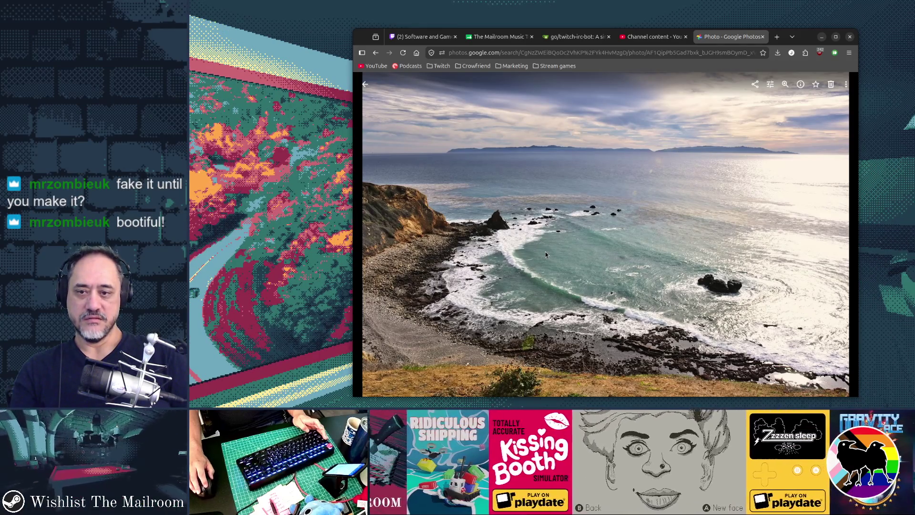
key(alt+Tab)
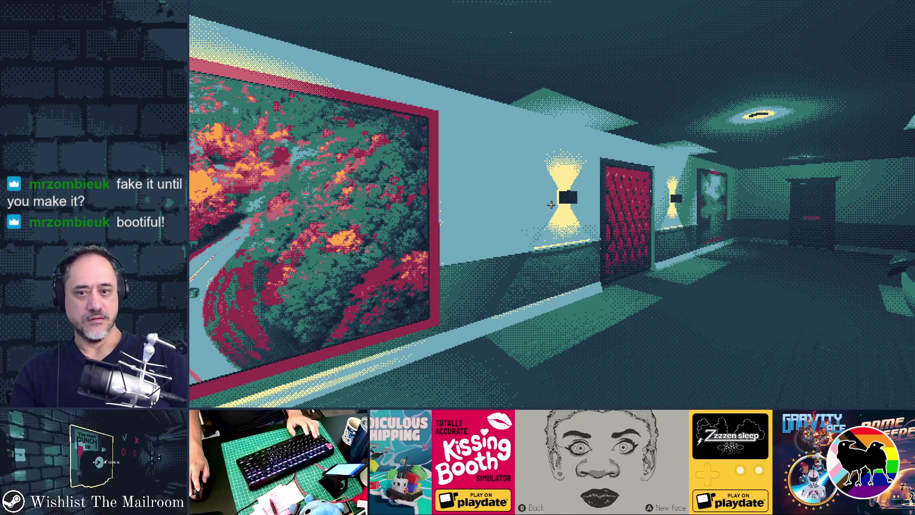
key(w)
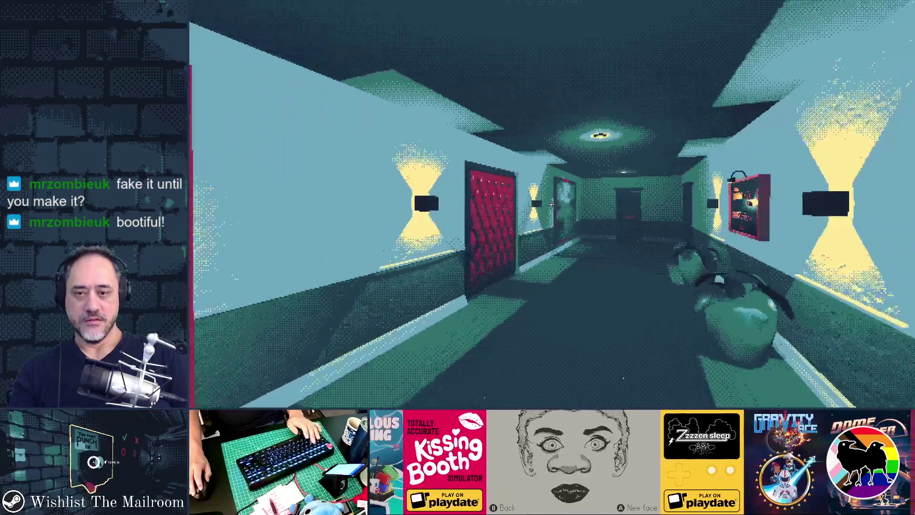
key(w)
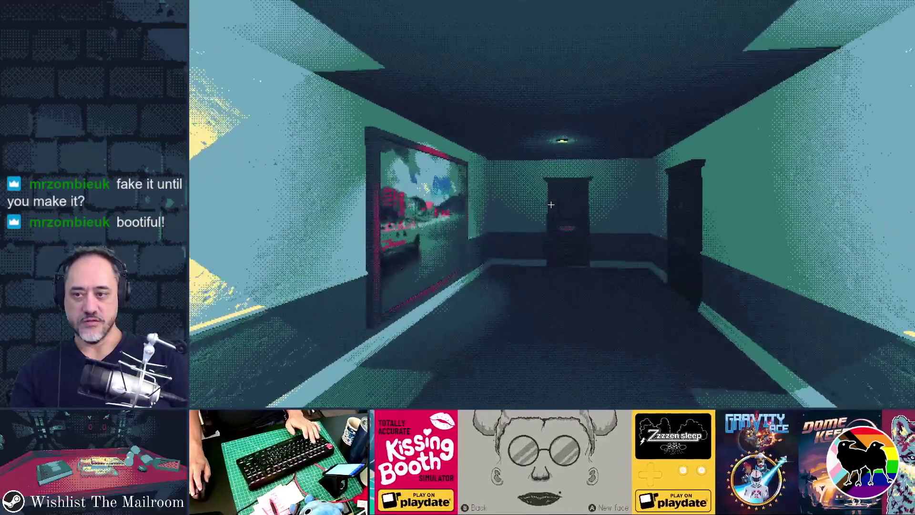
key(alt+Tab)
key(alt+Tab)
key(alt+Tab)
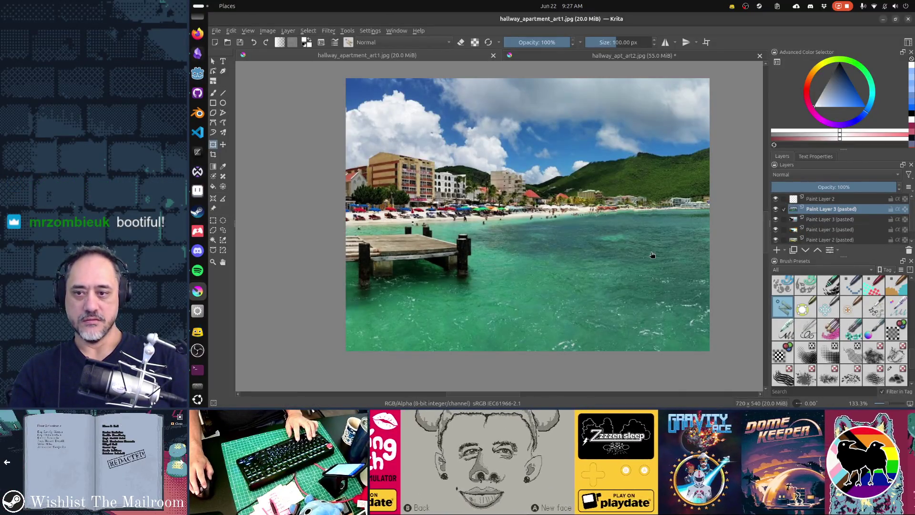
Paste the coastline photo as a new layer and shrink it to fit the canvas.
key(ctrl+v)
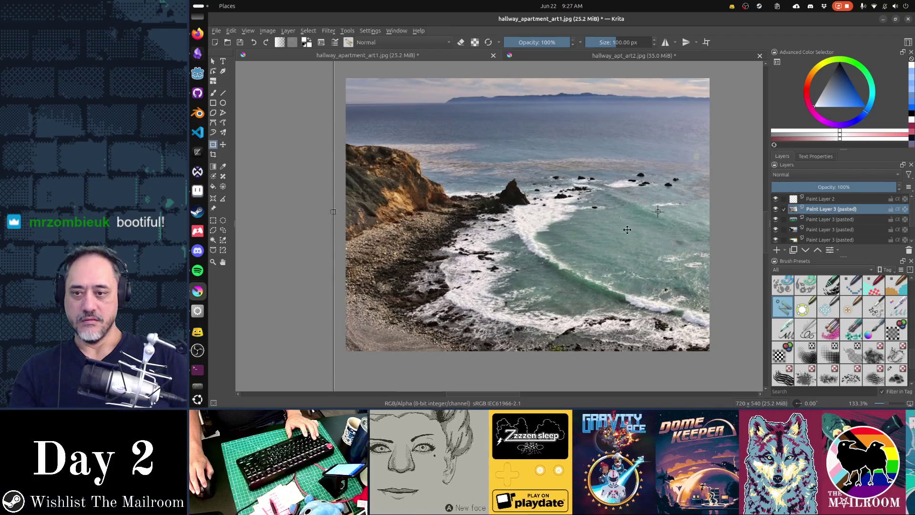
scroll(615, 230, down, 2)
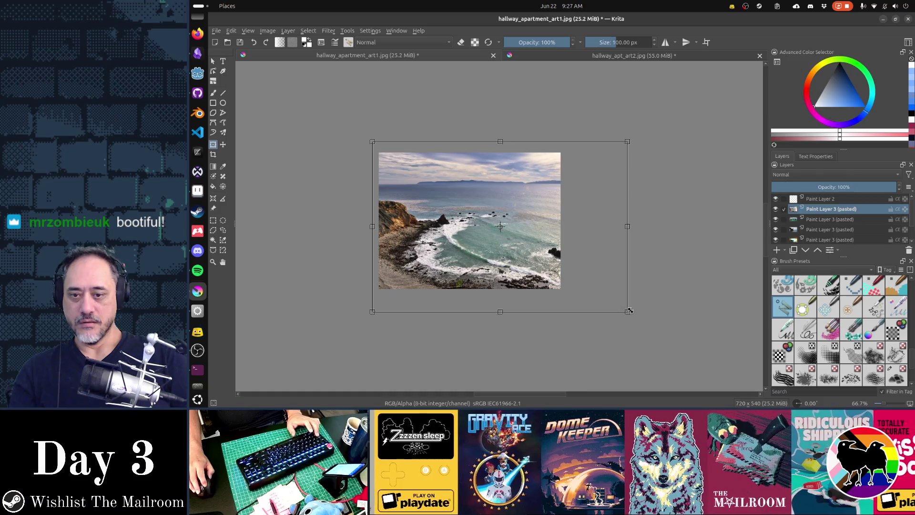
drag(629, 311, 599, 291)
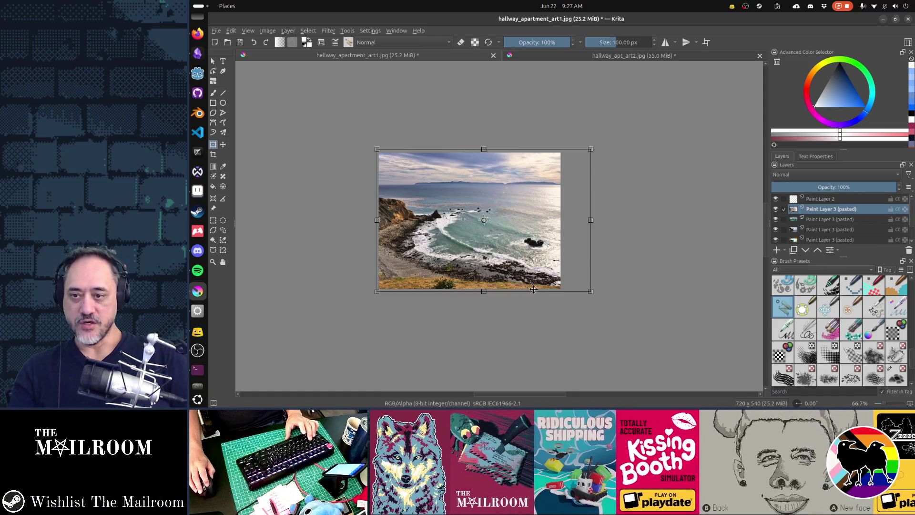
Save hallway_apartment_art1.jpg, confirming the JPEG export settings, and bring up the window list.
key(ctrl+s)
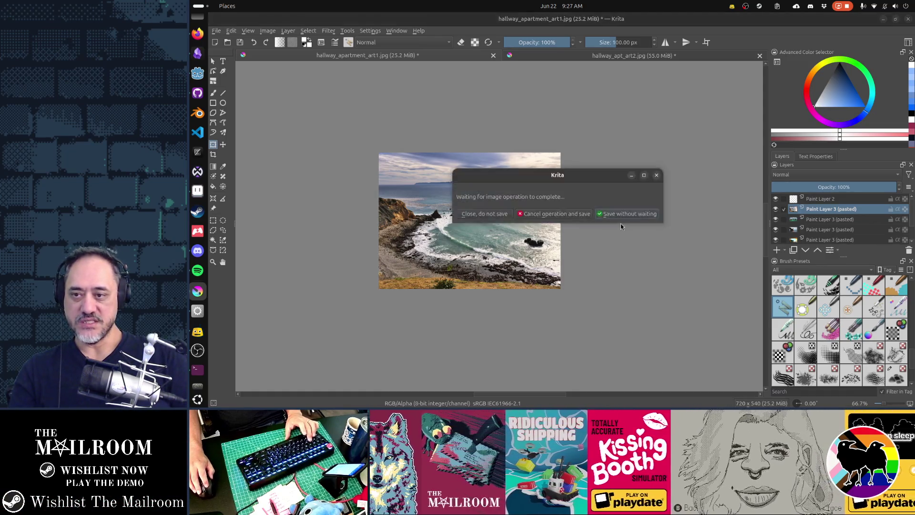
click(620, 220)
click(638, 287)
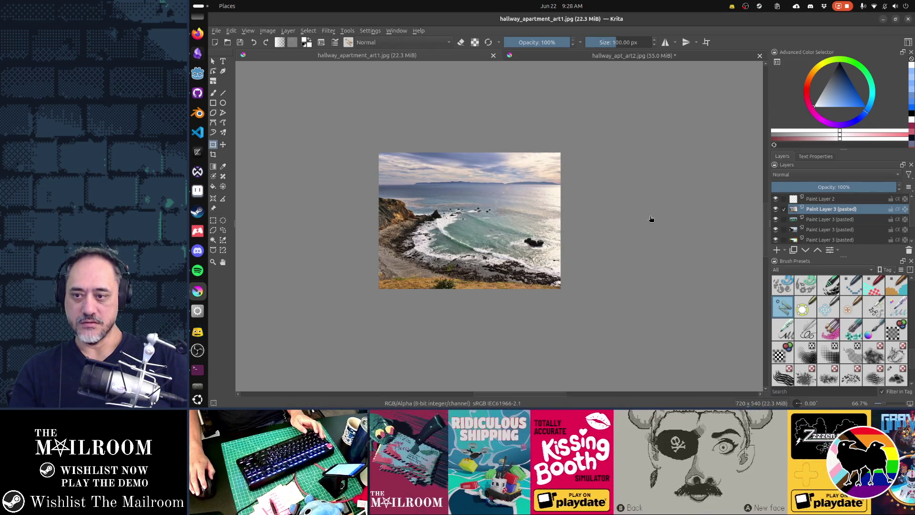
key(alt+Tab)
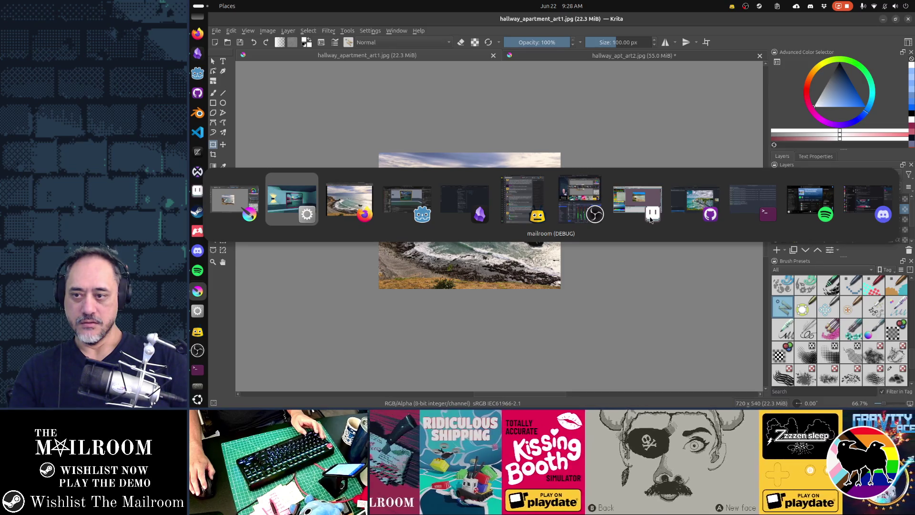
In the running game, view the rocky cove poster up close and from the door, then leave the game.
key(alt+Tab)
key(alt+Tab)
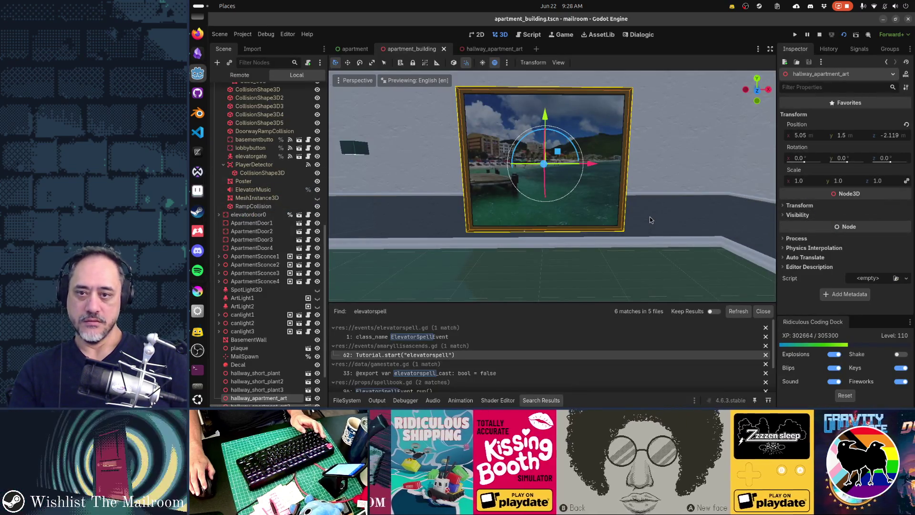
key(alt+Tab)
key(alt+Tab)
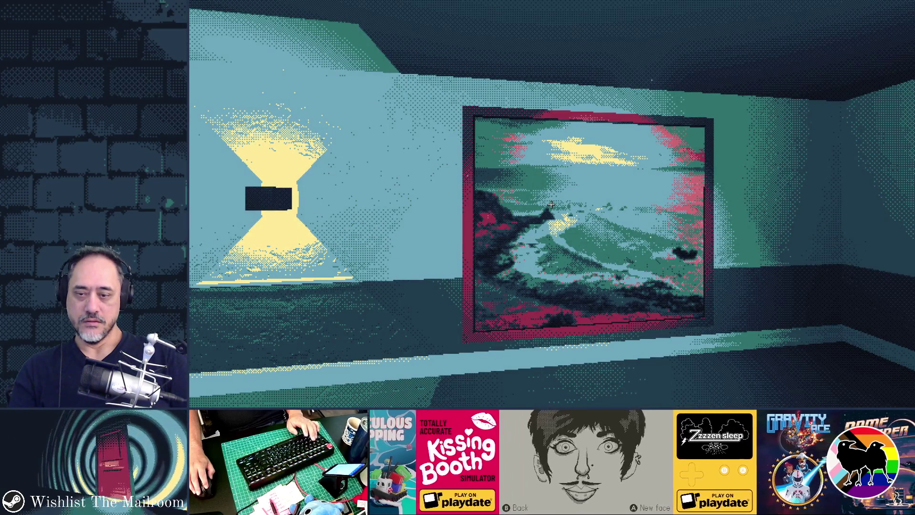
key(a)
key(w)
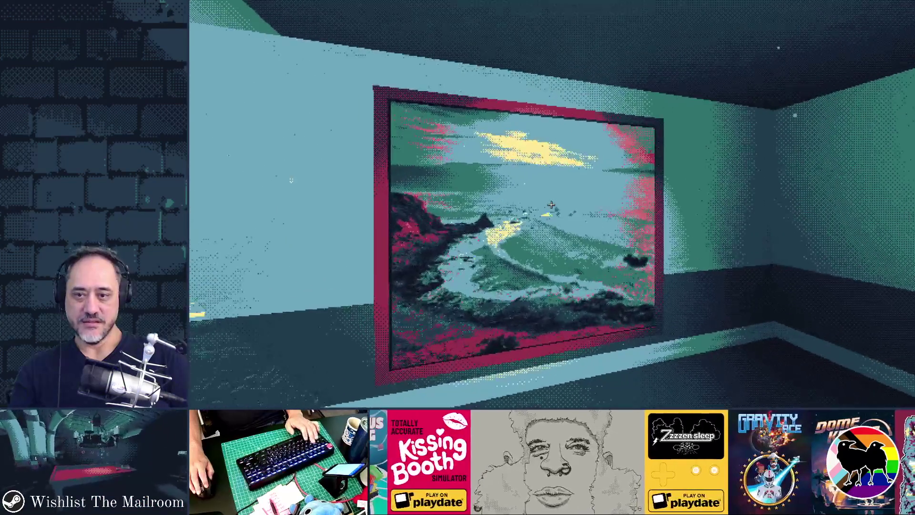
key(s)
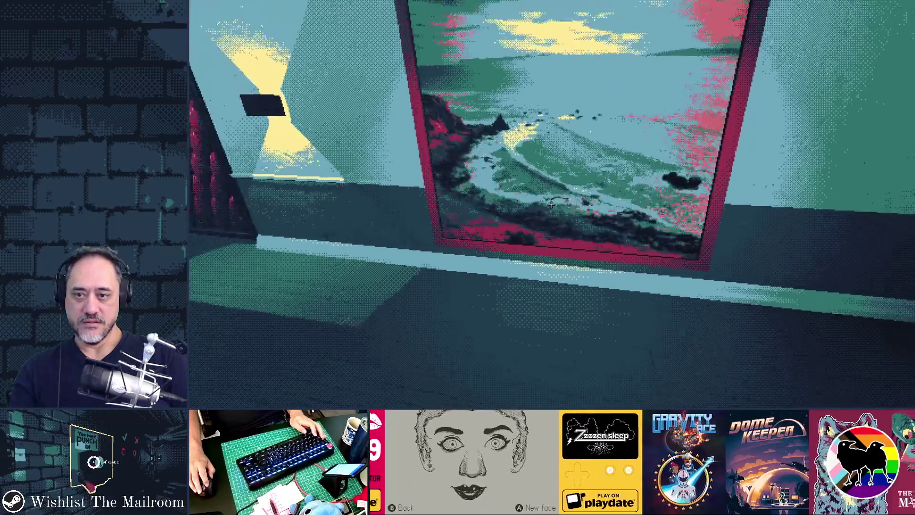
key(w)
key(s)
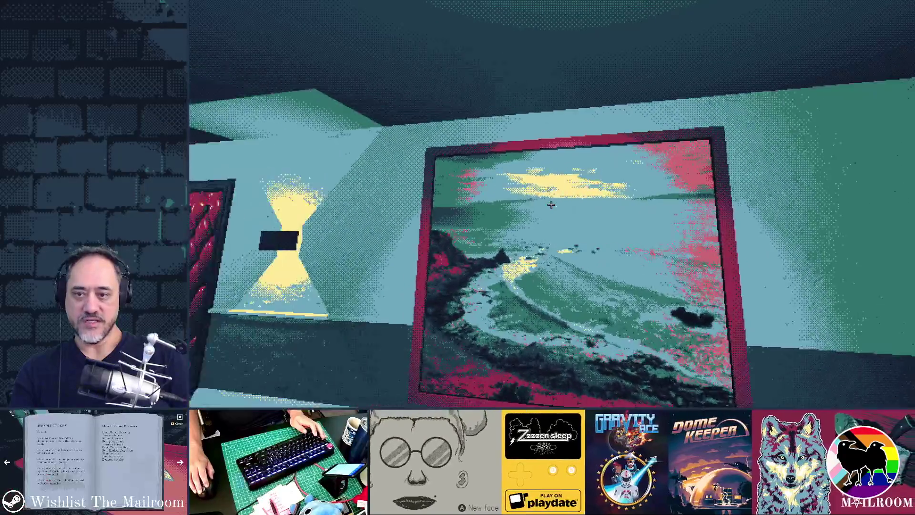
key(alt+Tab)
key(alt+Tab)
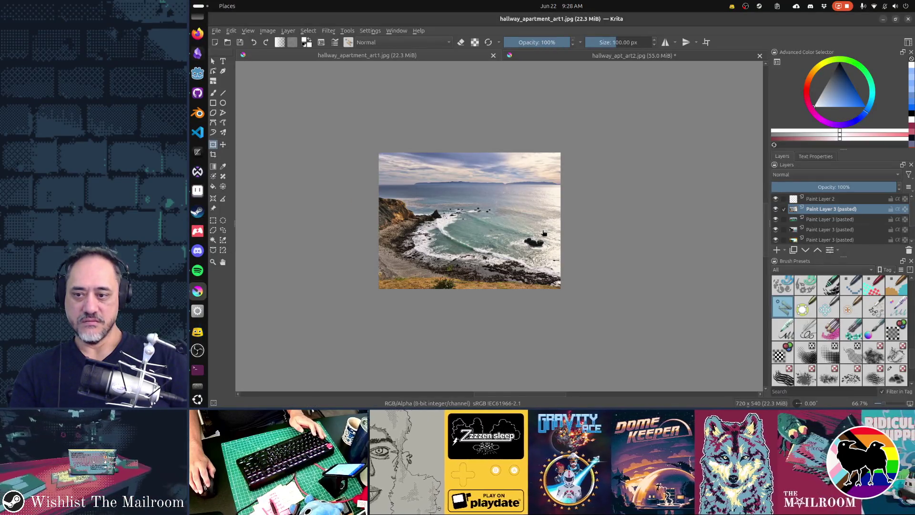
Enlarge the seascape photo layer so the cliffs and surf fill the canvas, and save the JPEG.
key(Return)
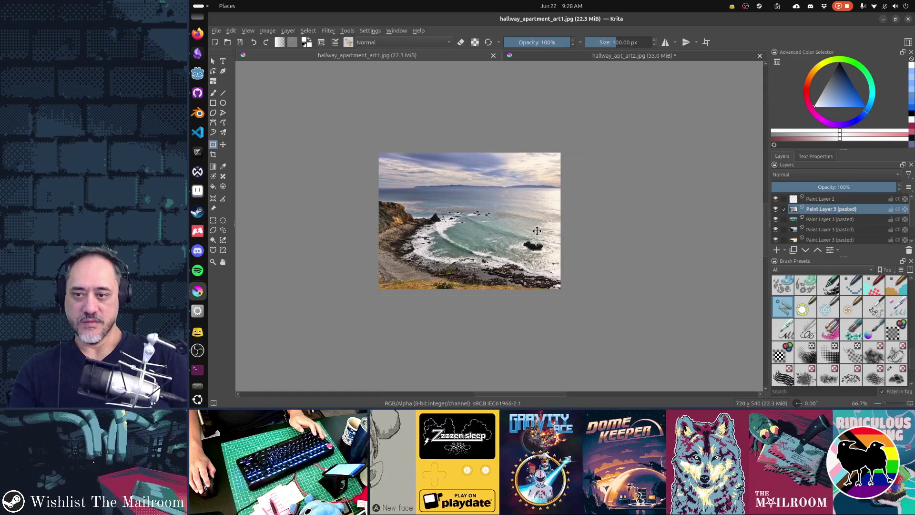
drag(591, 153, 669, 90)
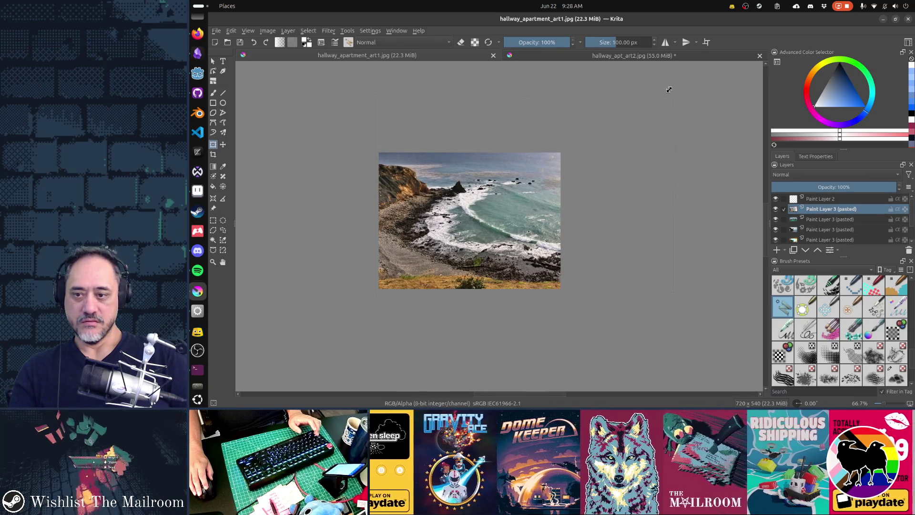
key(ctrl+s)
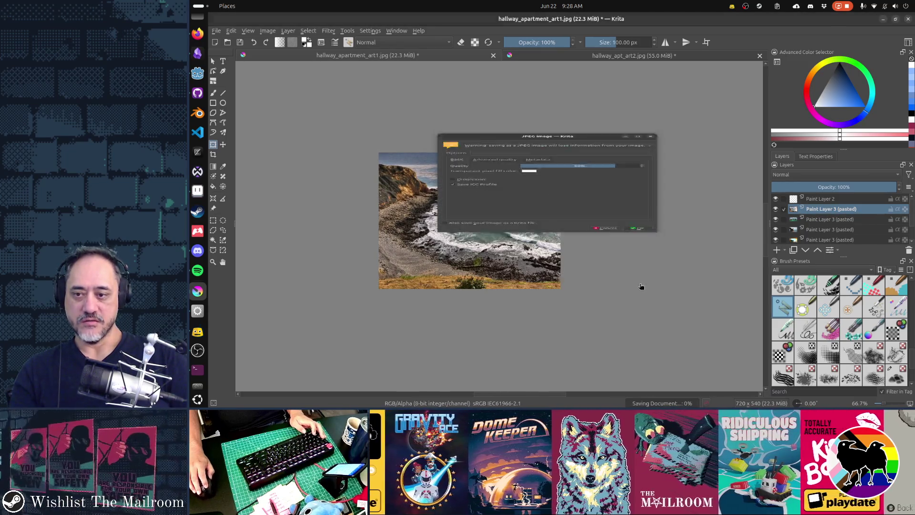
Return to the running game and step back to view the whole hallway painting.
key(alt+Tab)
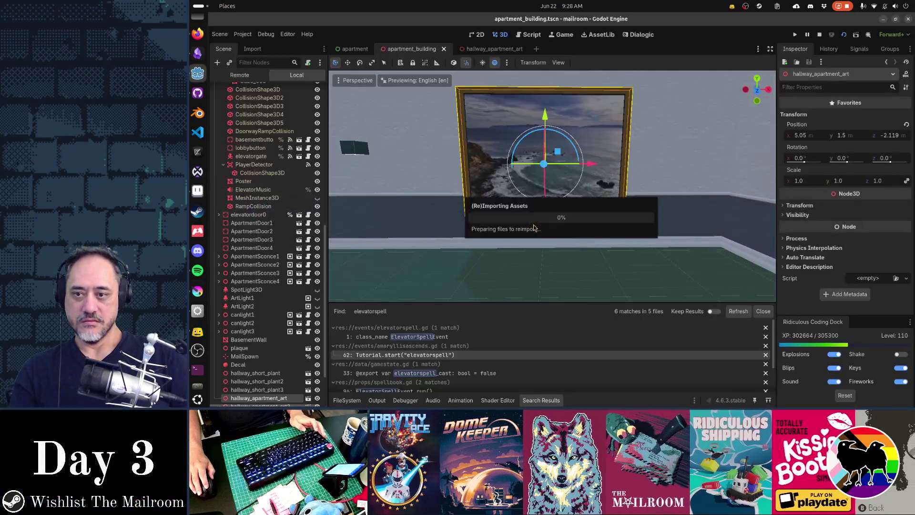
key(alt+Tab)
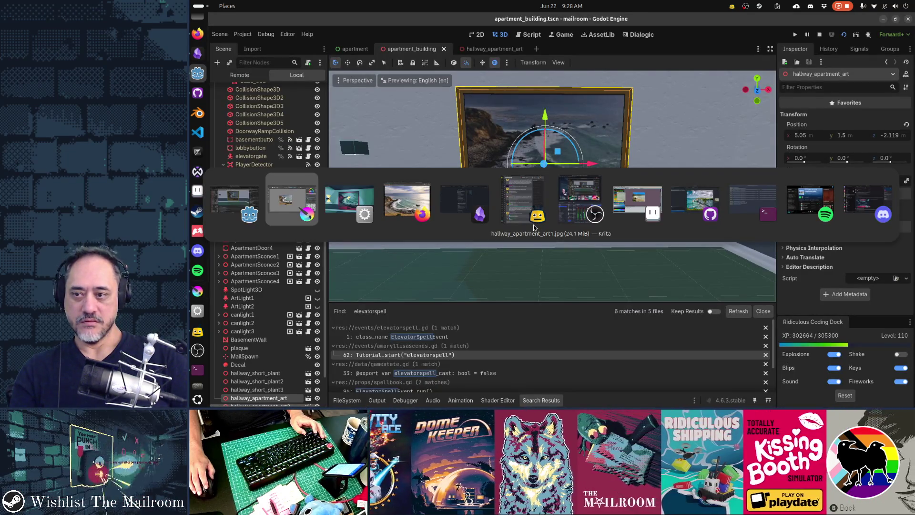
key(alt+Tab)
key(s)
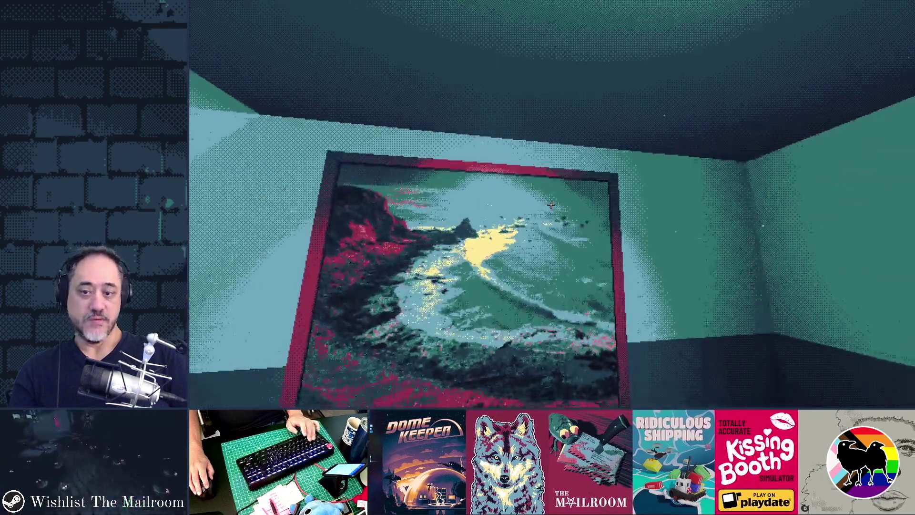
key(s)
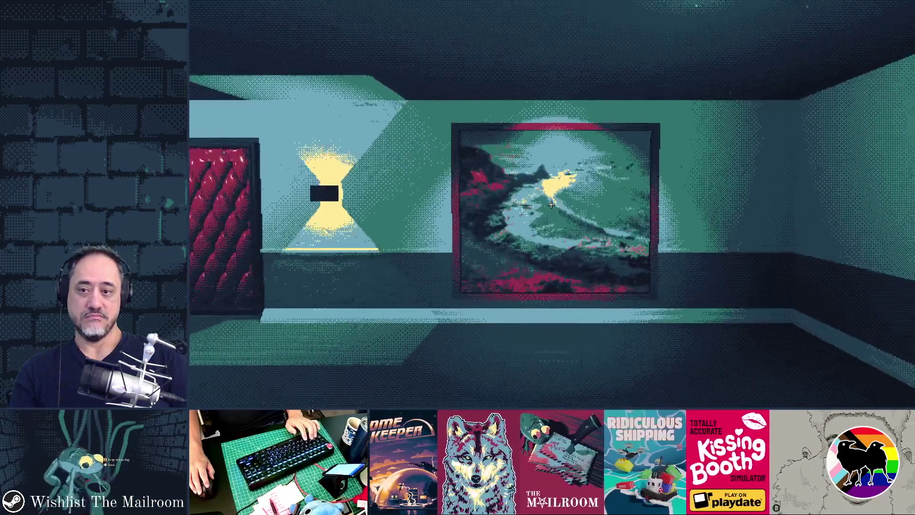
key(w)
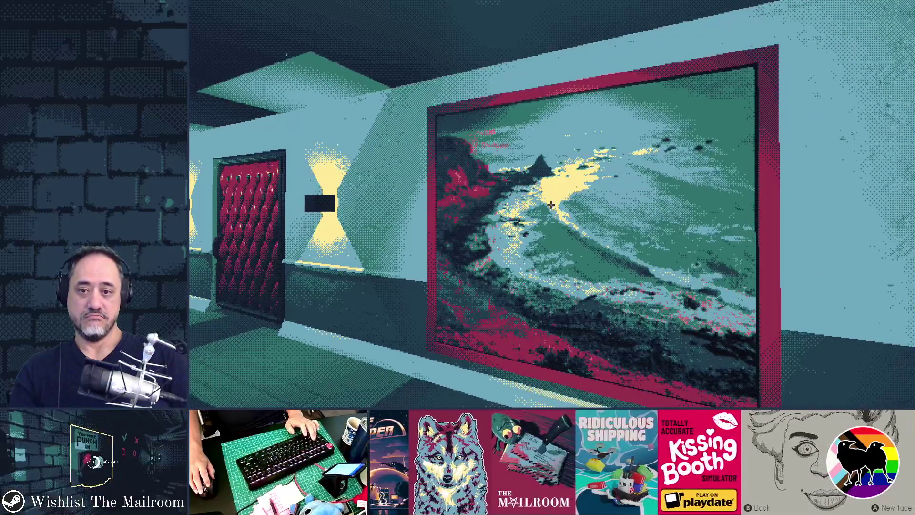
key(w)
key(s)
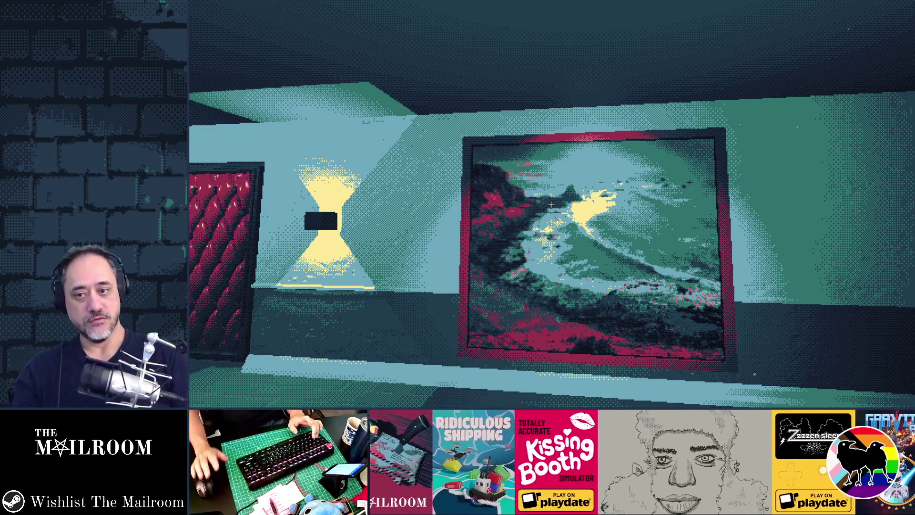
key(s)
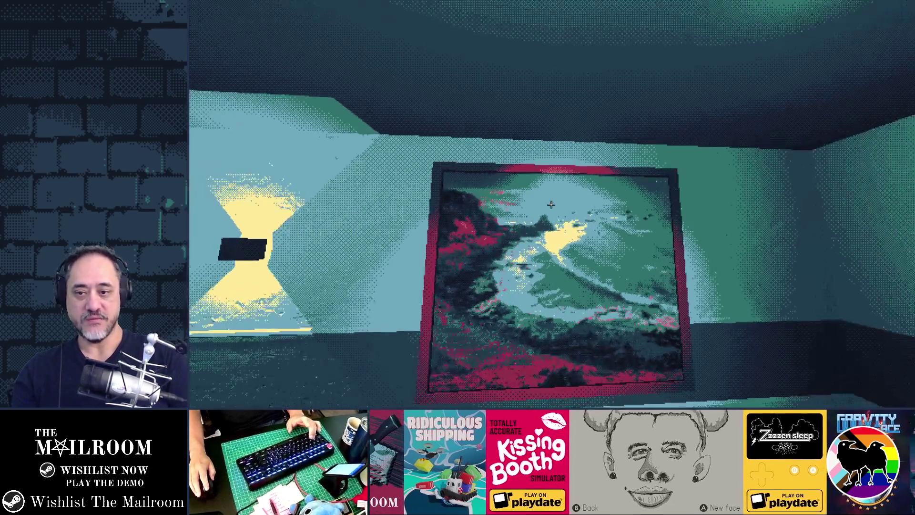
key(w)
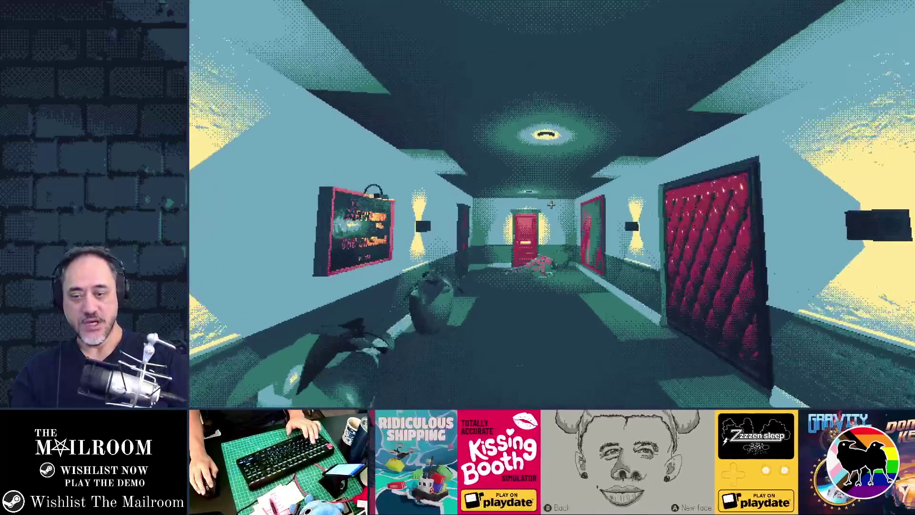
key(w)
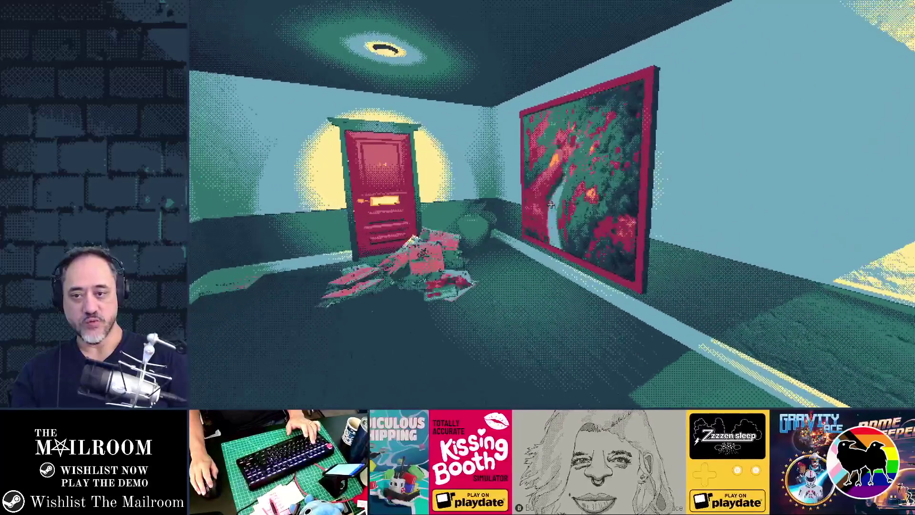
key(s)
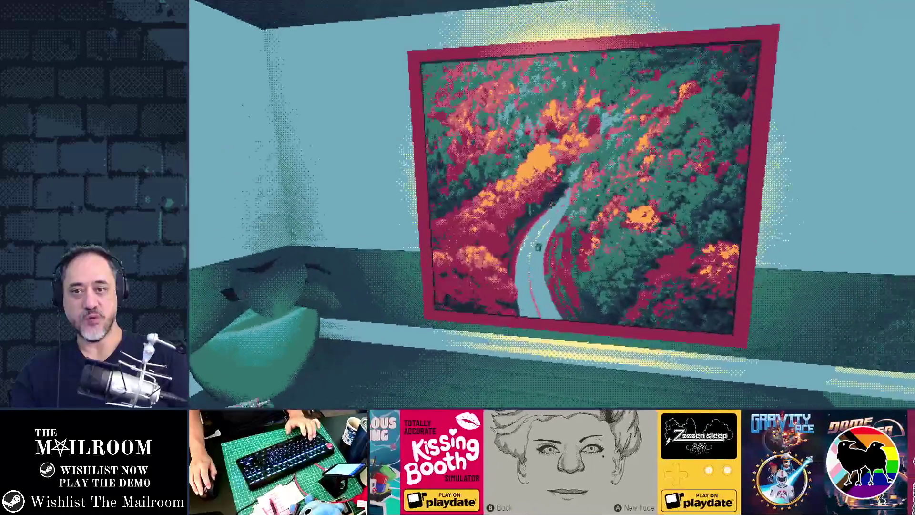
key(s)
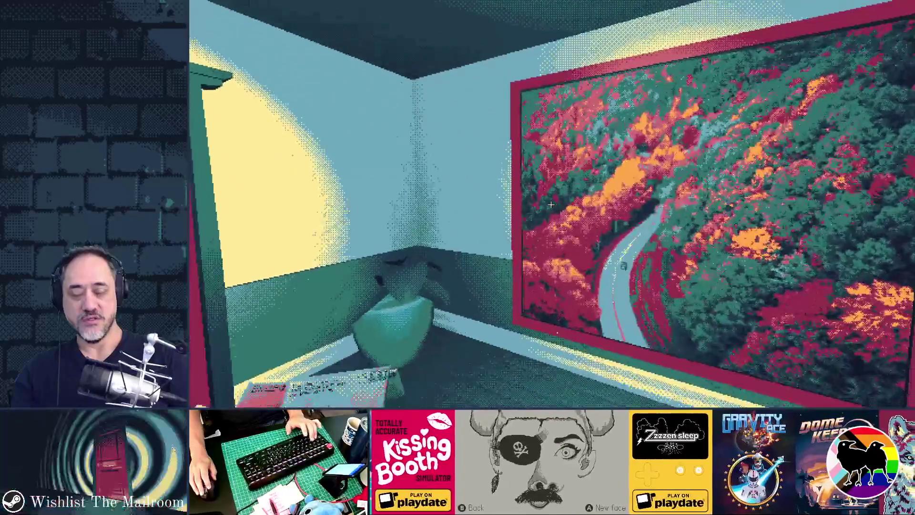
key(w)
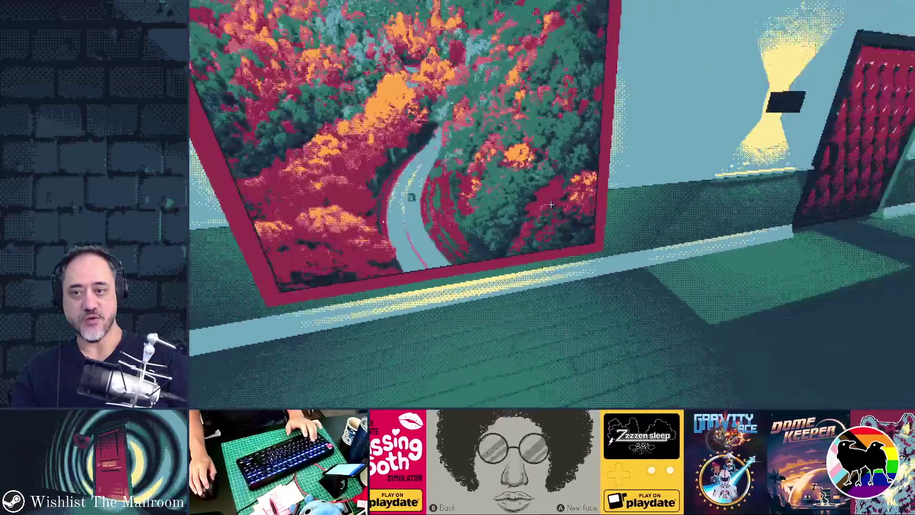
key(w)
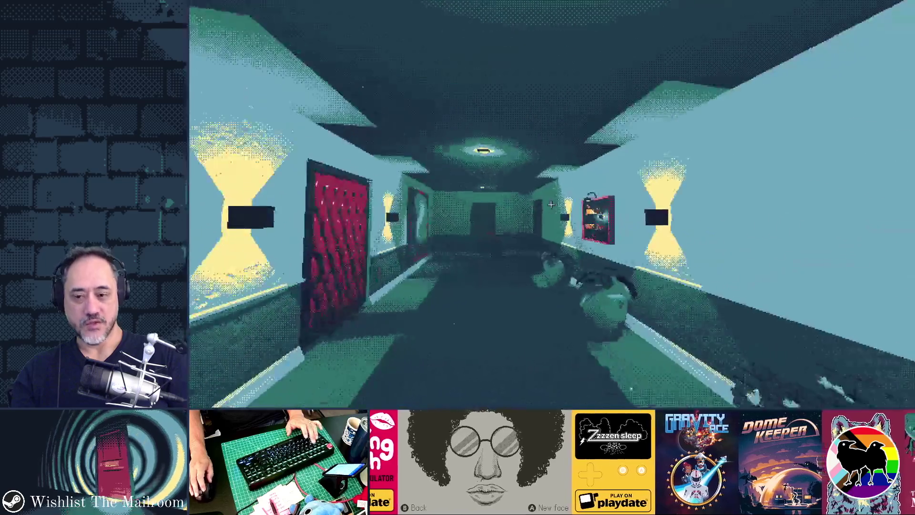
key(w)
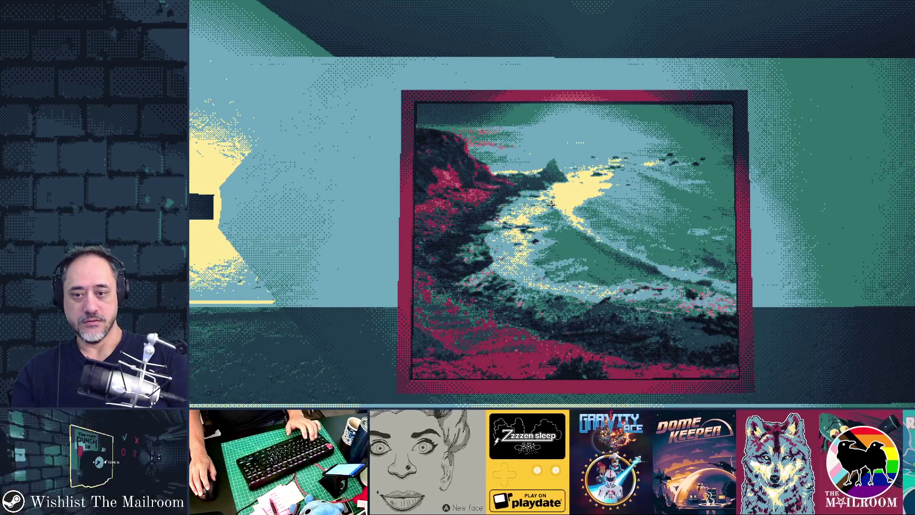
key(w)
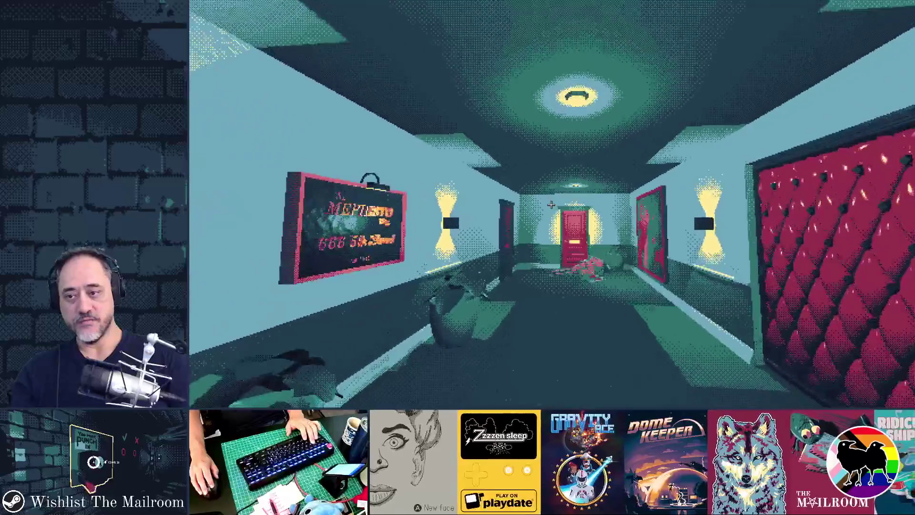
key(w)
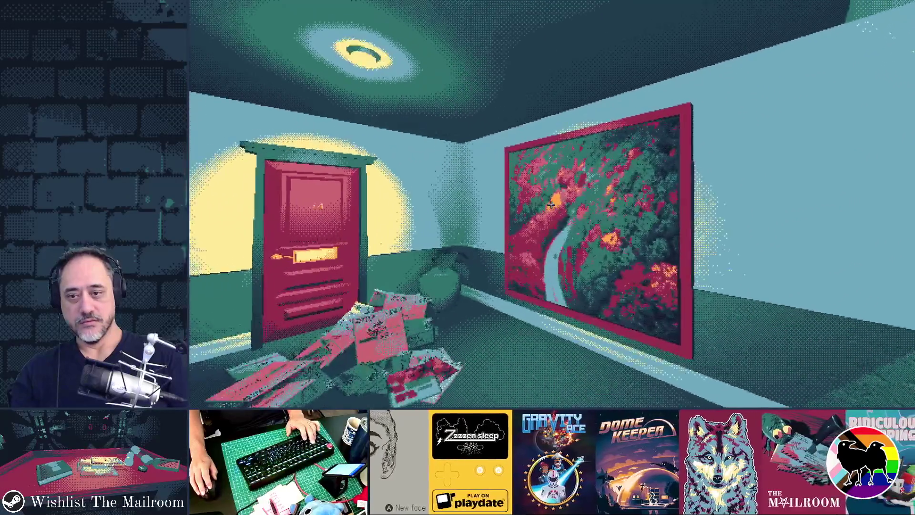
key(alt+Tab)
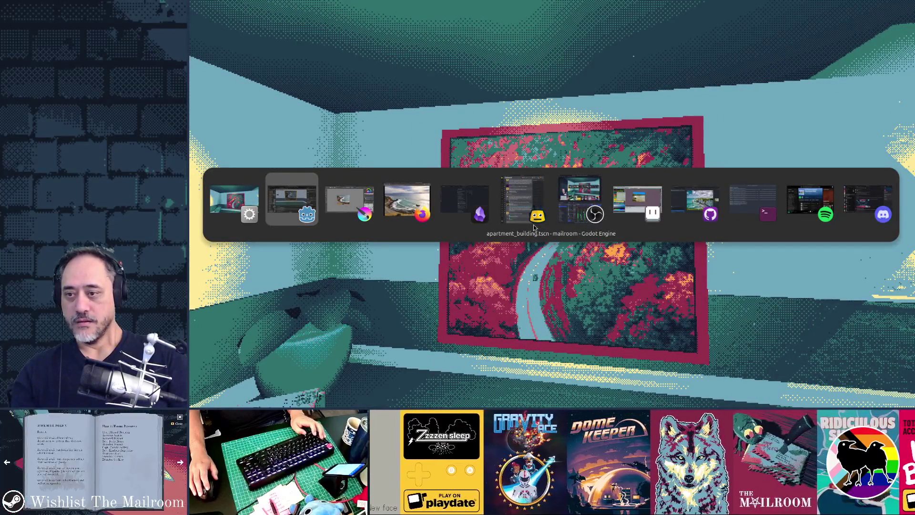
Leave Google Photos and return to the running game's forest-road hallway painting.
key(alt+Tab)
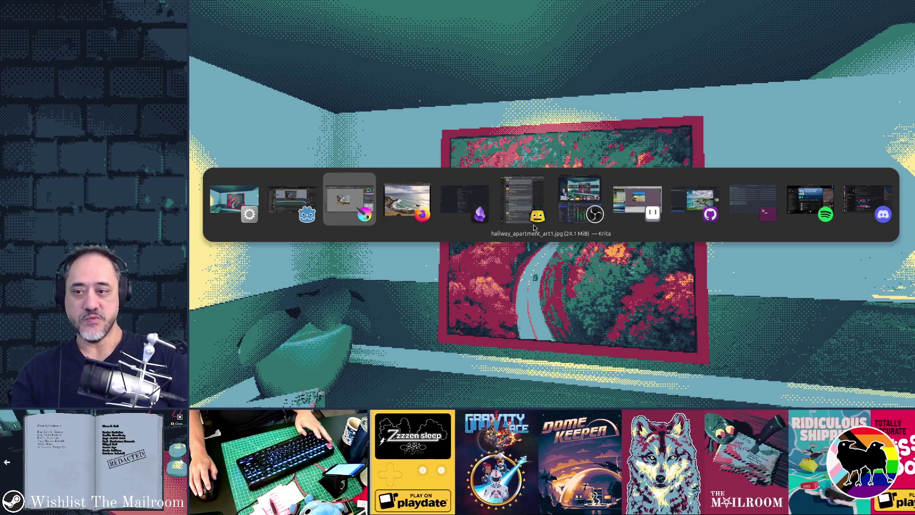
key(alt+Tab)
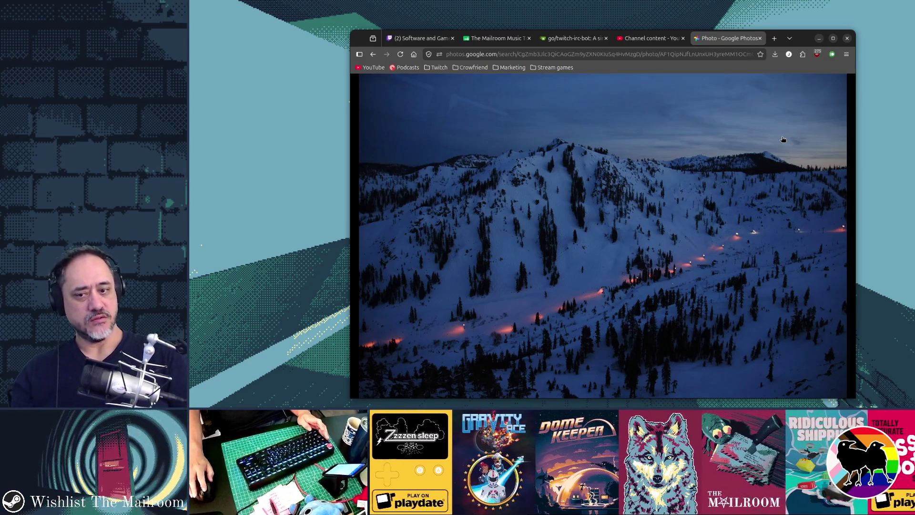
mouse_move(763, 162)
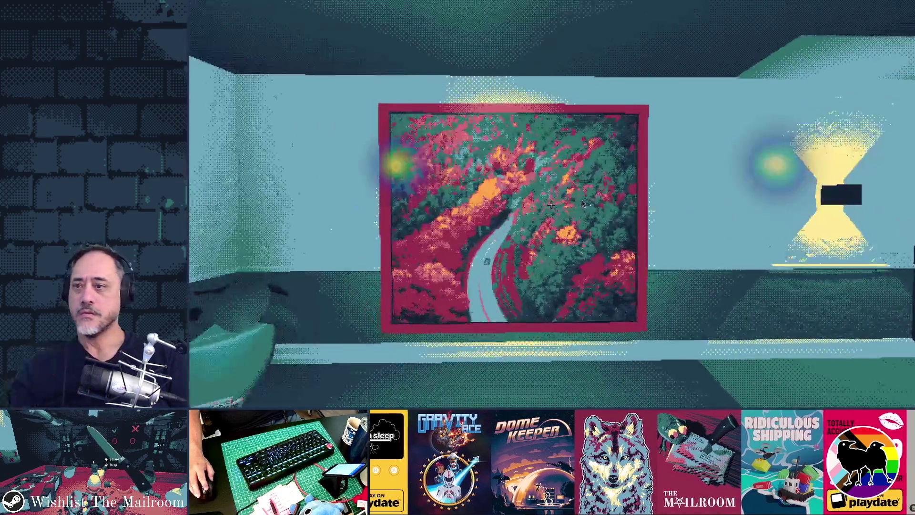
In Krita, switch to the hallway_apt_art2 document and scale the image to 786×540.
key(alt+Tab)
key(alt+Tab)
key(alt+Tab)
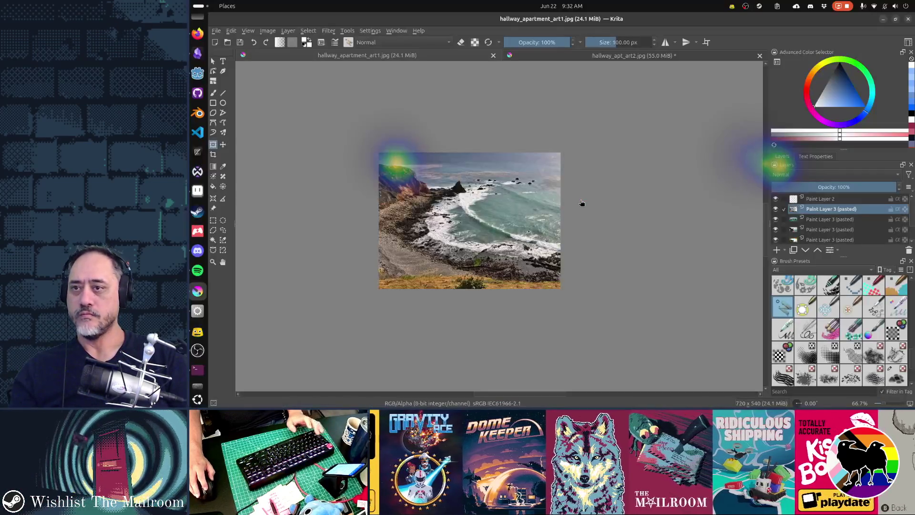
key(ctrl+o)
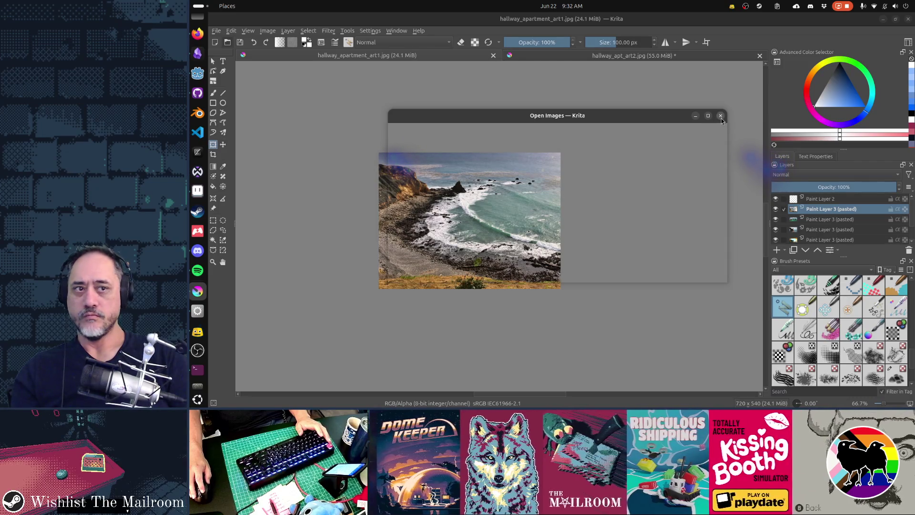
click(722, 118)
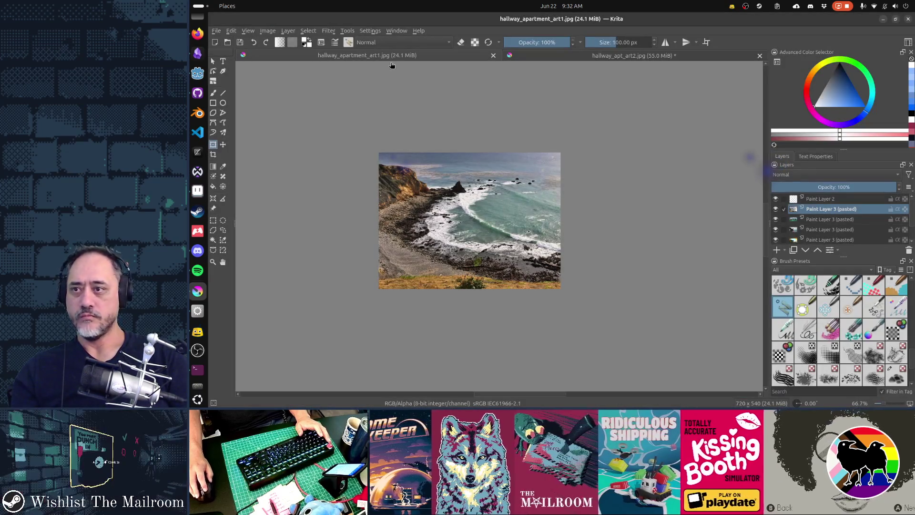
click(545, 61)
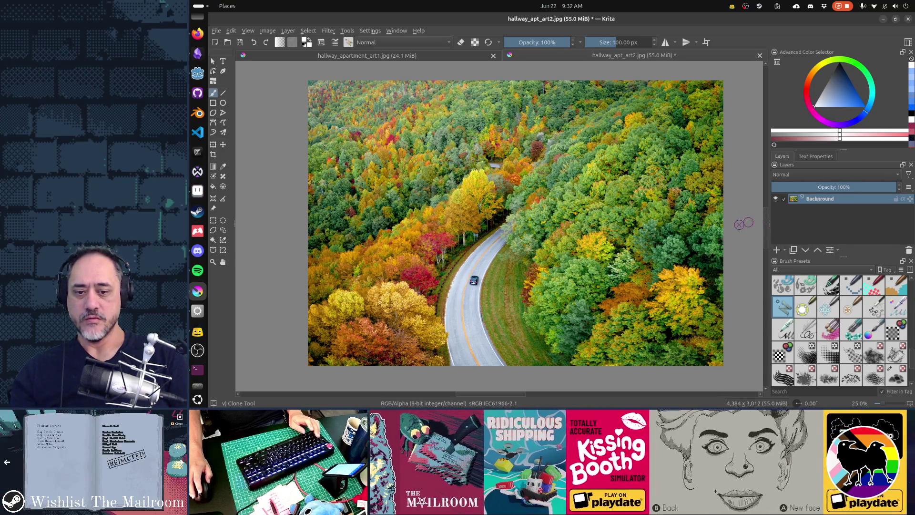
key(ctrl+alt+i)
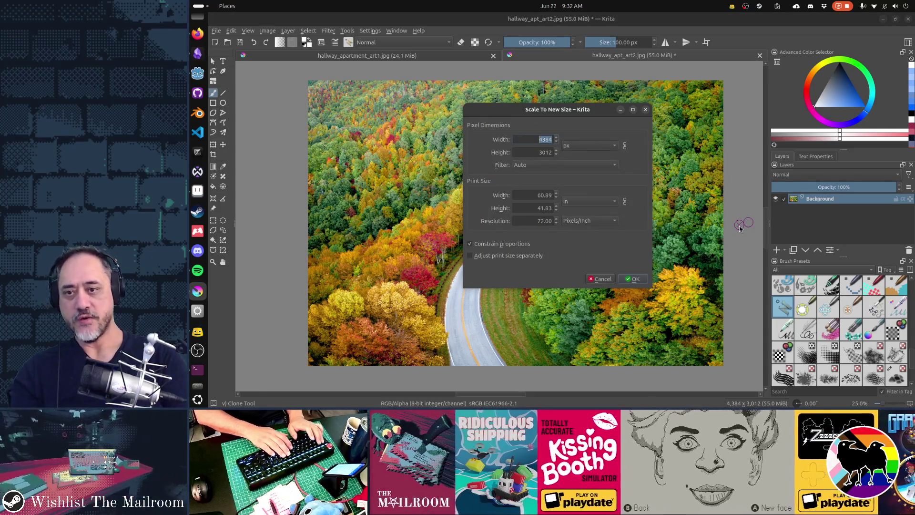
text(7)
key(Tab)
text(540)
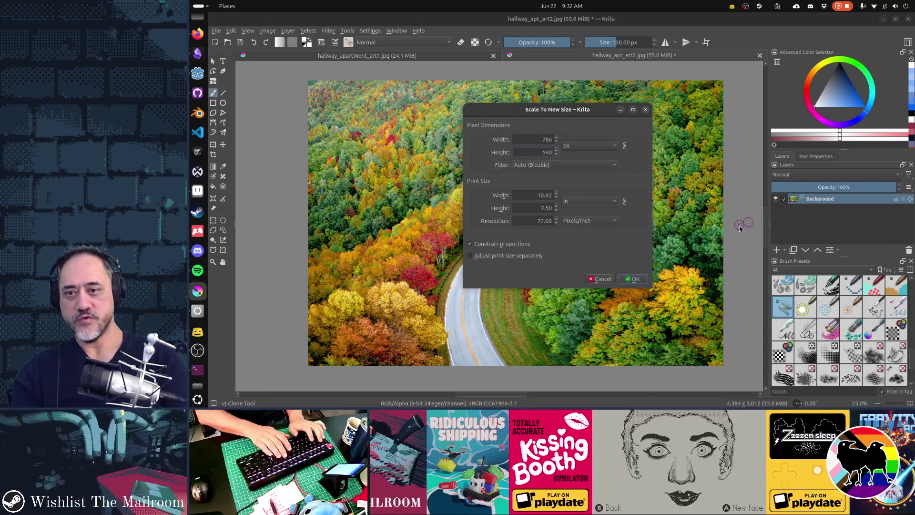
click(641, 280)
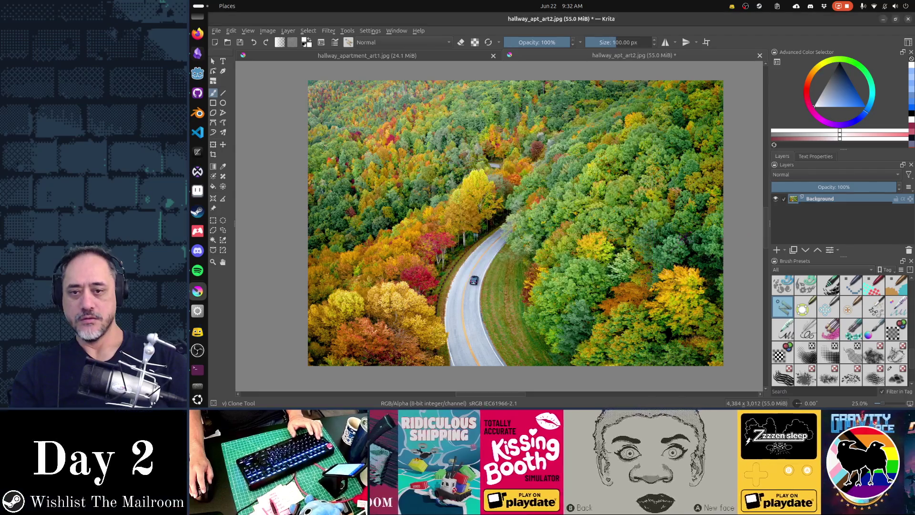
Paste the mountain-lake photo as a new layer and transform it to fit the canvas.
key(ctrl+v)
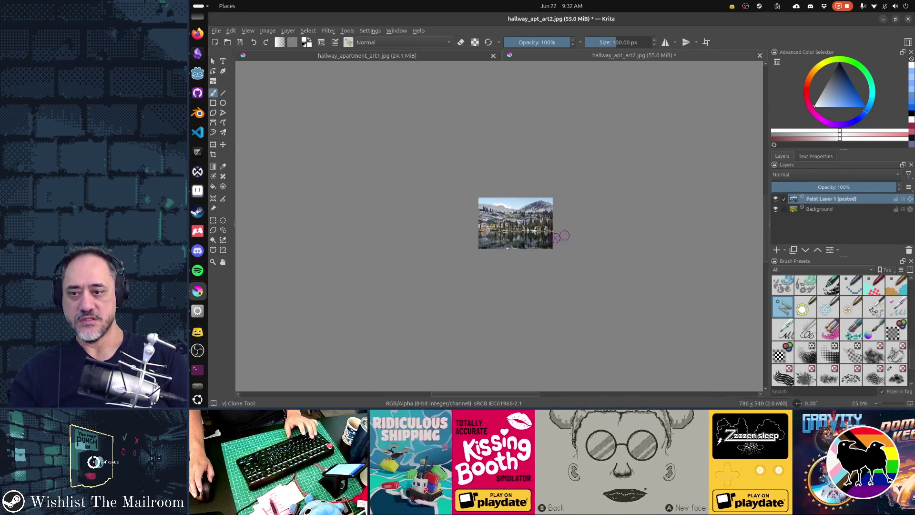
key(plus)
key(plus)
key(plus)
key(ctrl+t)
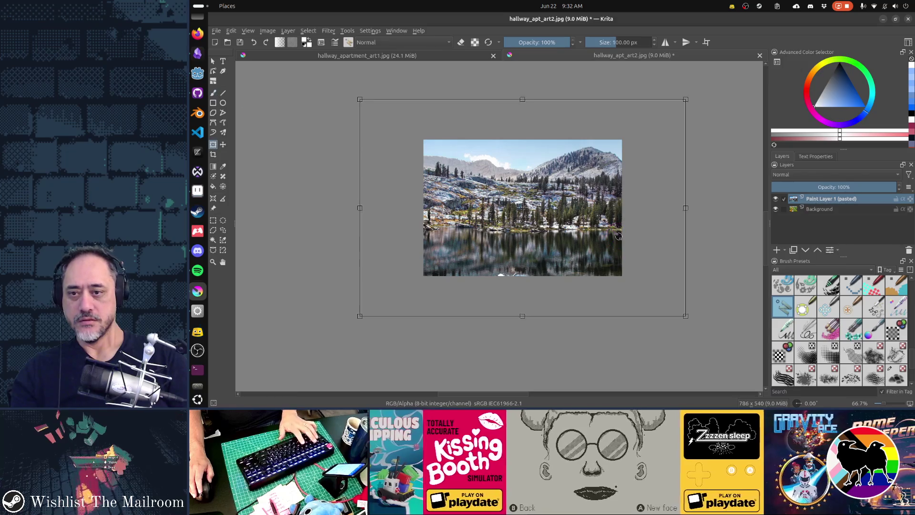
drag(686, 317, 625, 284)
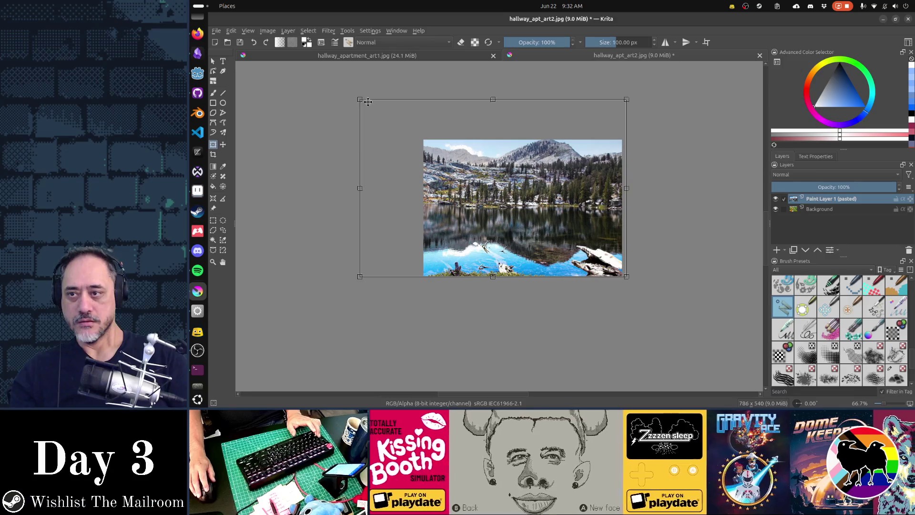
drag(361, 99, 398, 127)
drag(417, 139, 419, 139)
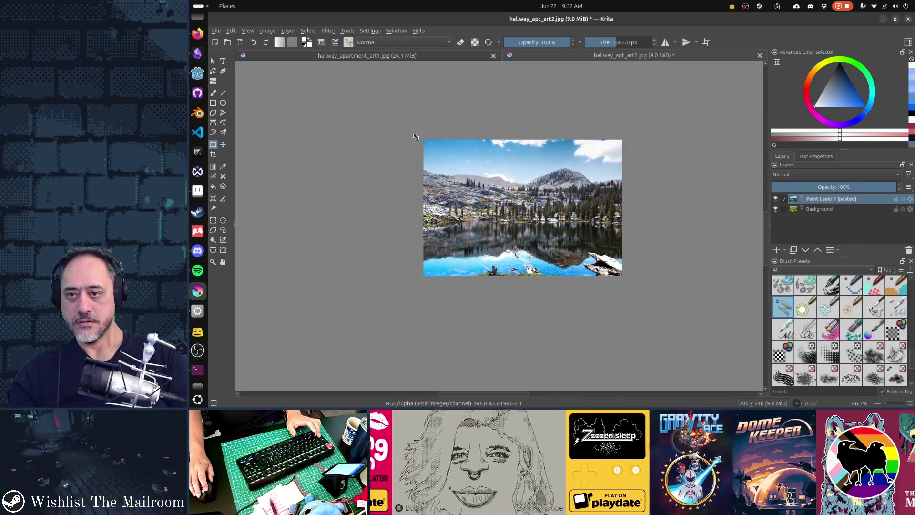
Apply the transform and save the image as hallway_apt_art2.jpg.
key(ctrl+s)
click(653, 300)
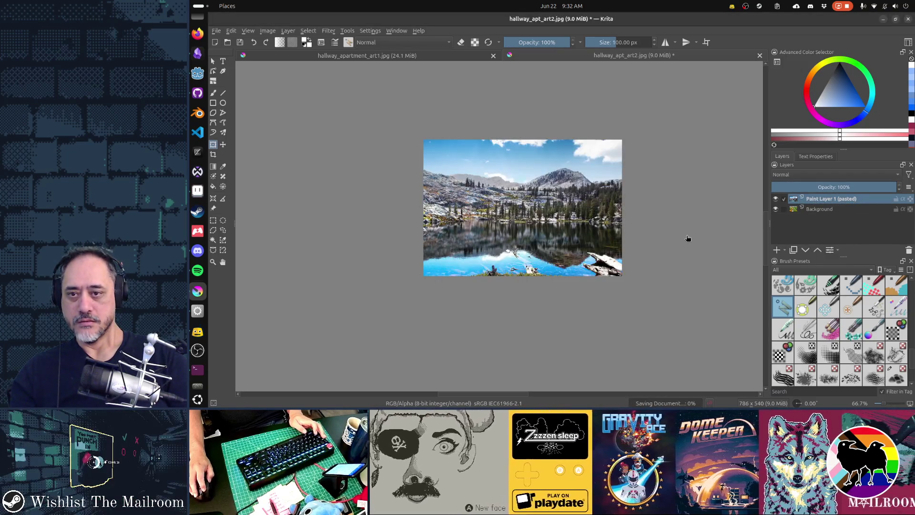
key(alt+Tab)
key(alt+Tab)
key(alt+Tab)
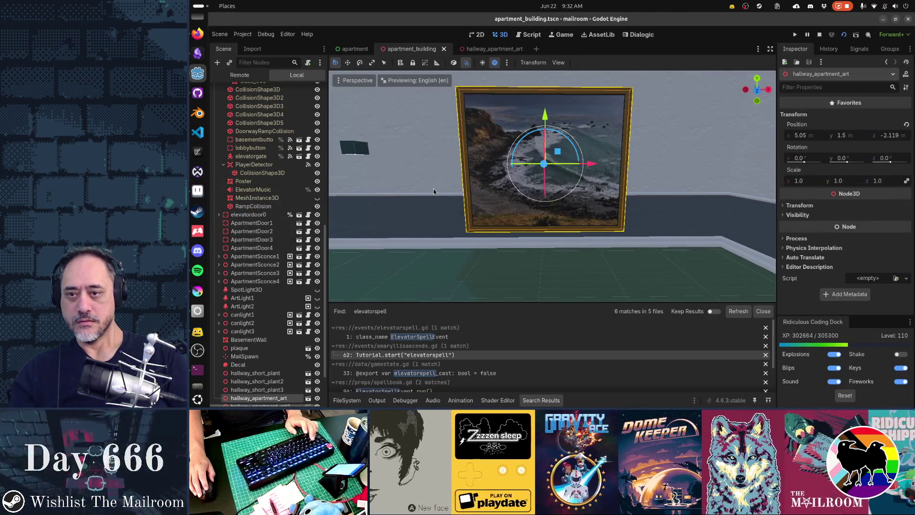
Bring the running game forward and step back to view the mountain-lake poster in the hallway.
mouse_move(484, 193)
mouse_down()
mouse_move(391, 188)
mouse_move(483, 194)
mouse_up()
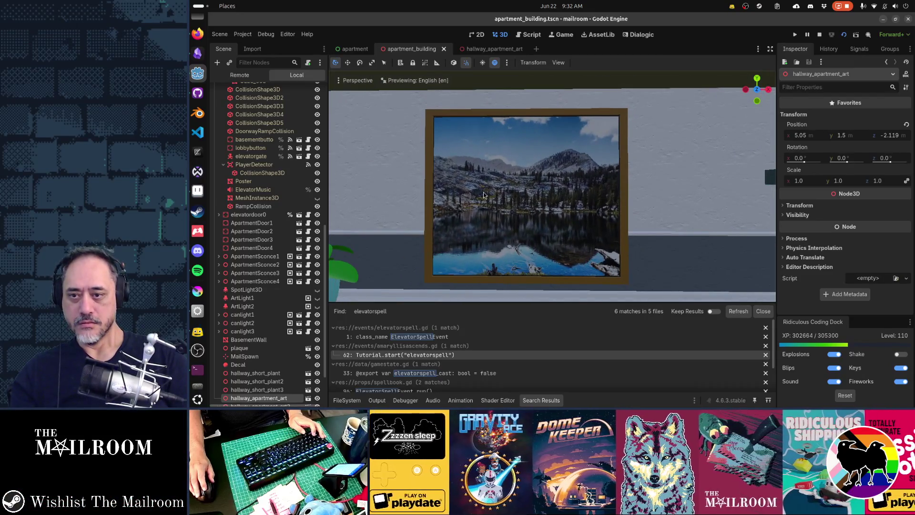
key(alt+Tab)
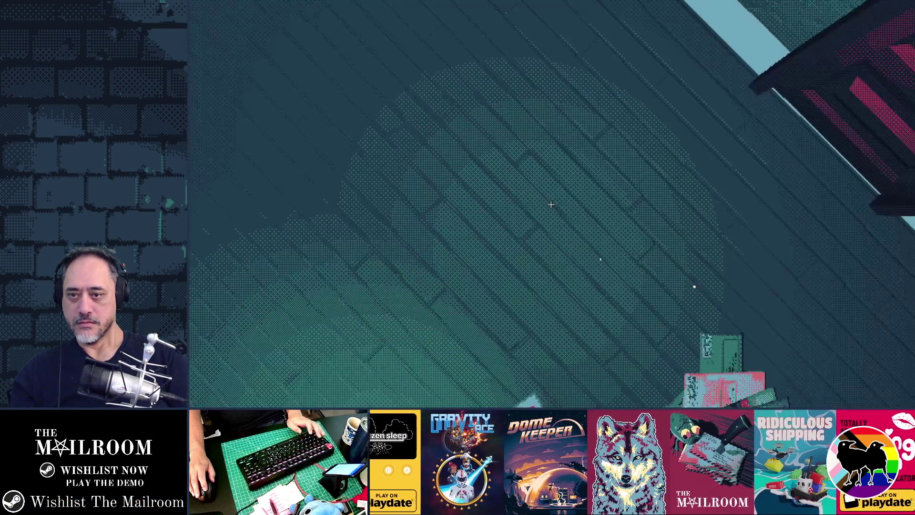
mouse_move(551, 205)
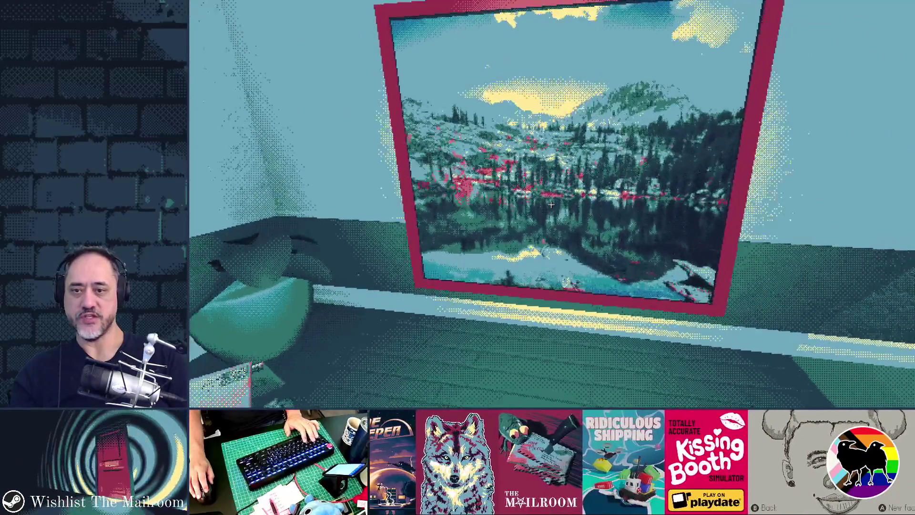
key(s)
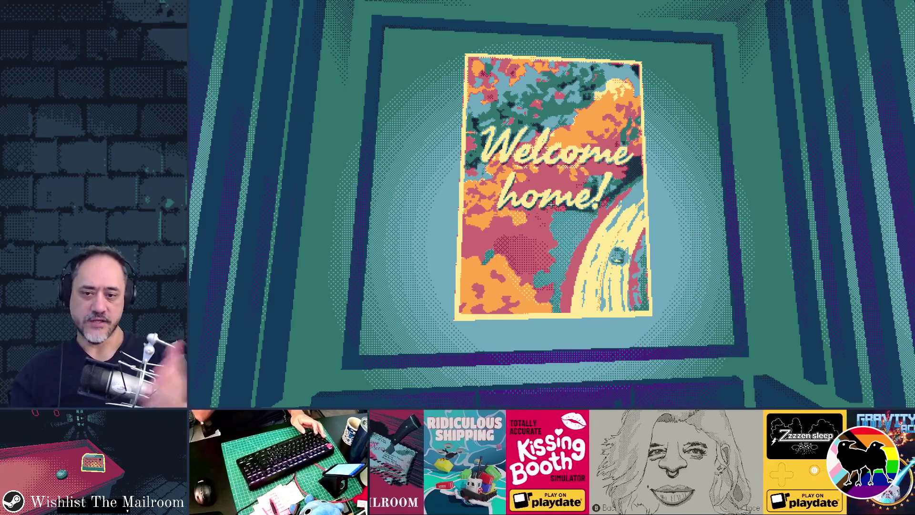
key(alt+Tab)
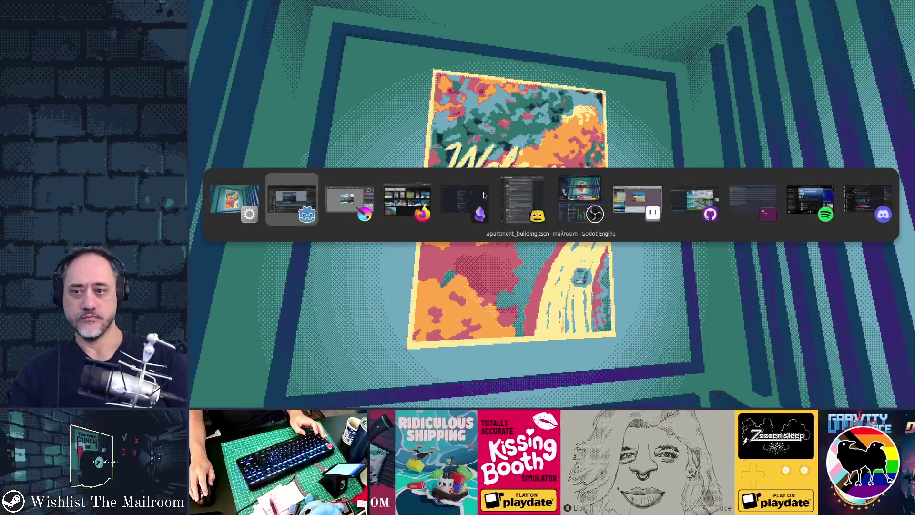
key(Escape)
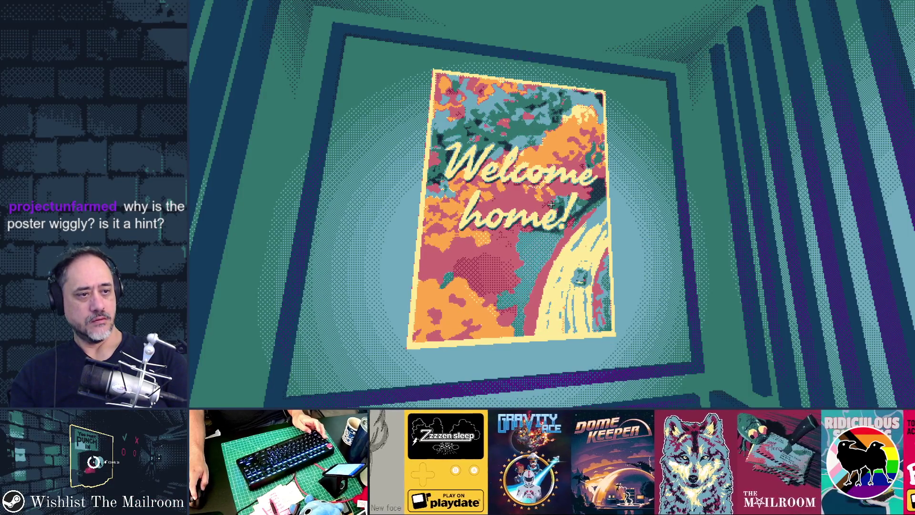
key(alt+Tab)
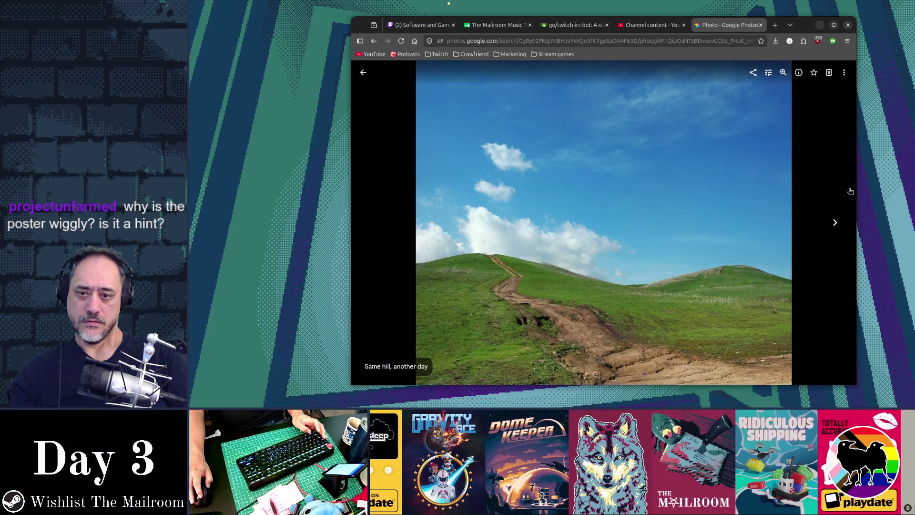
key(alt+Tab)
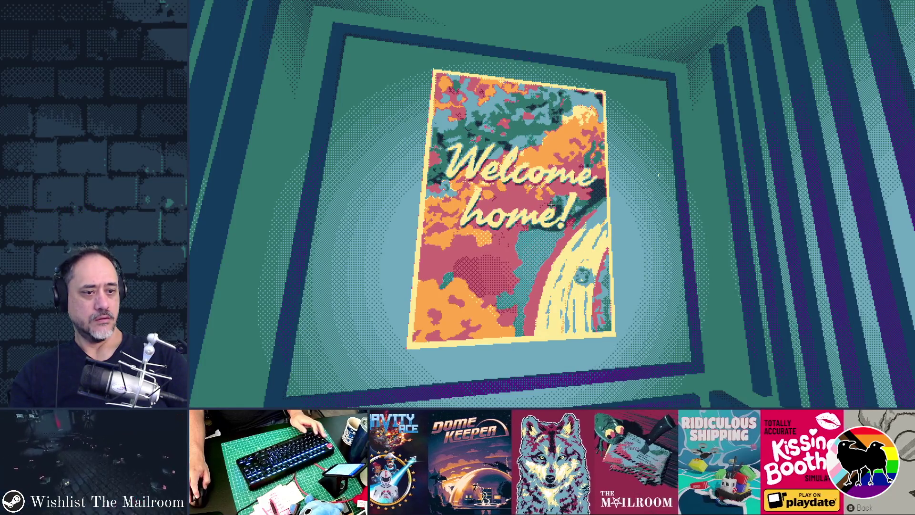
key(alt+Tab)
key(Tab)
key(Tab)
key(Tab)
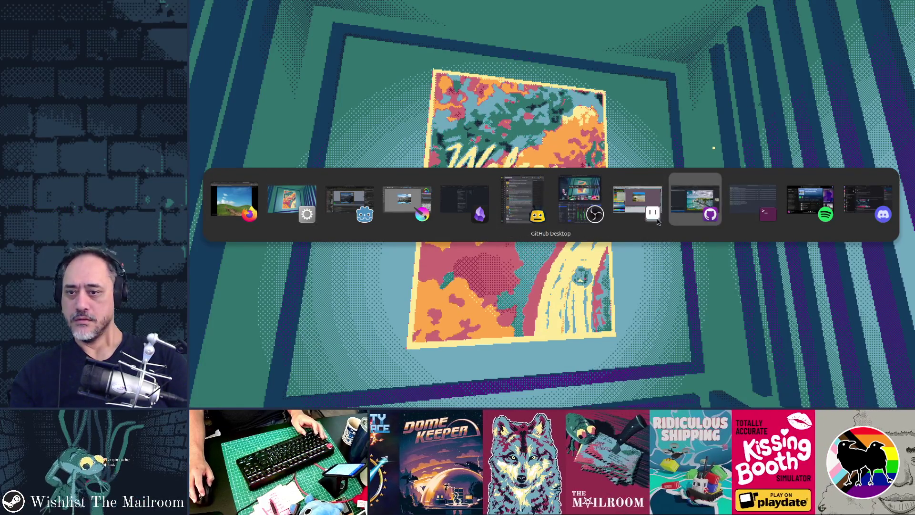
Paste the hills picture into poster6.ase and shift it up and left into place.
click(658, 220)
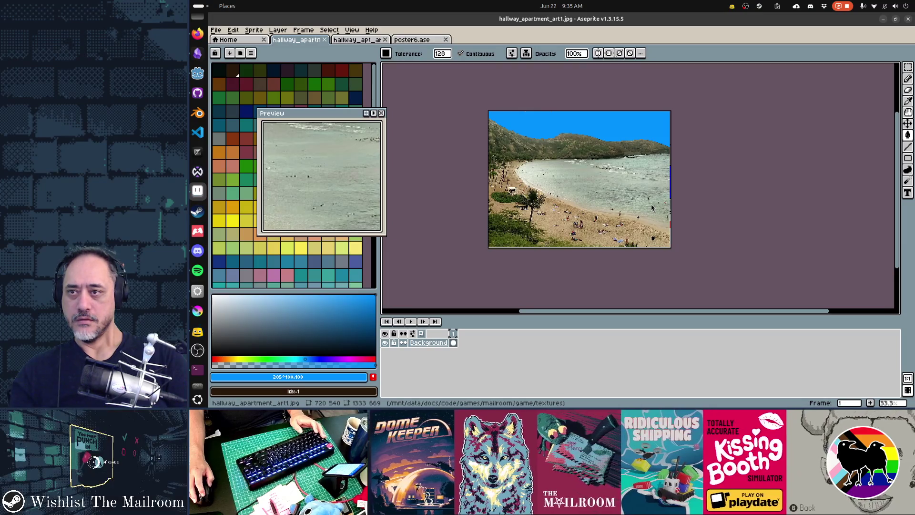
key(ctrl+Tab)
key(ctrl+Tab)
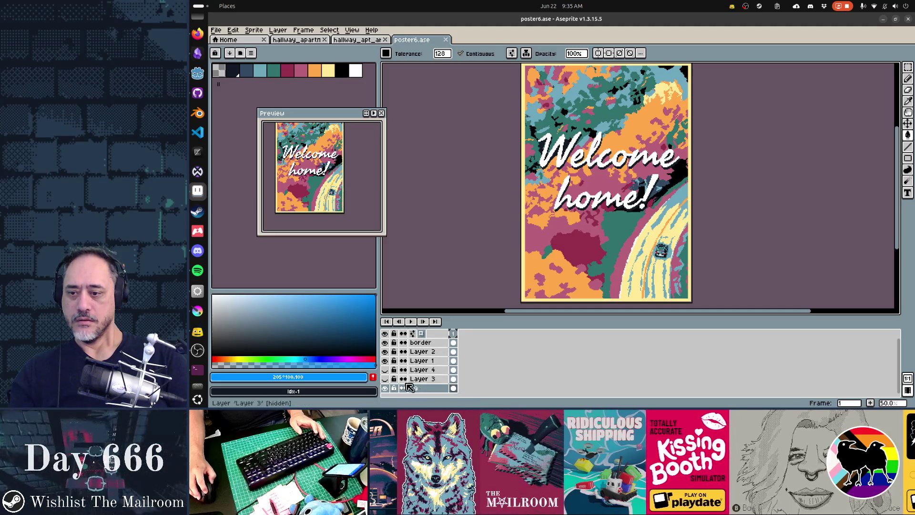
click(391, 392)
click(390, 392)
key(ctrl+v)
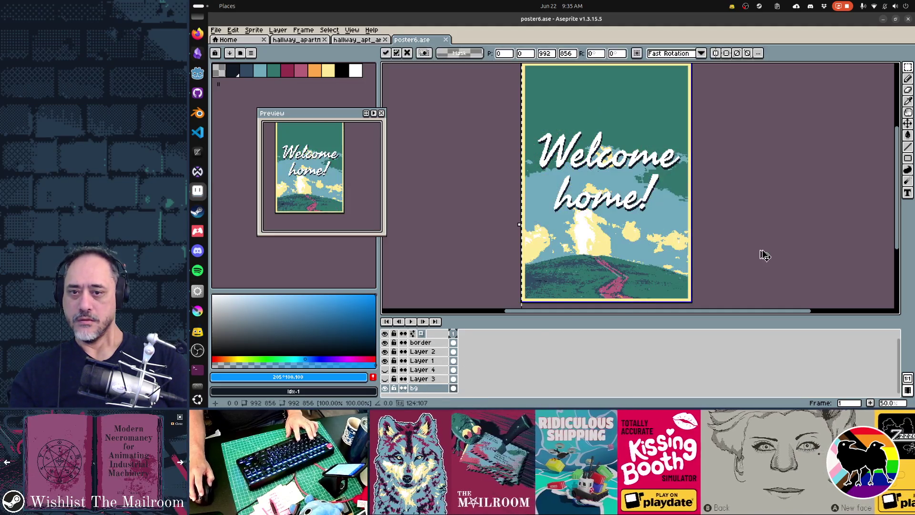
mouse_move(646, 265)
mouse_down()
mouse_move(646, 206)
mouse_move(649, 248)
mouse_move(630, 233)
mouse_move(590, 232)
mouse_up()
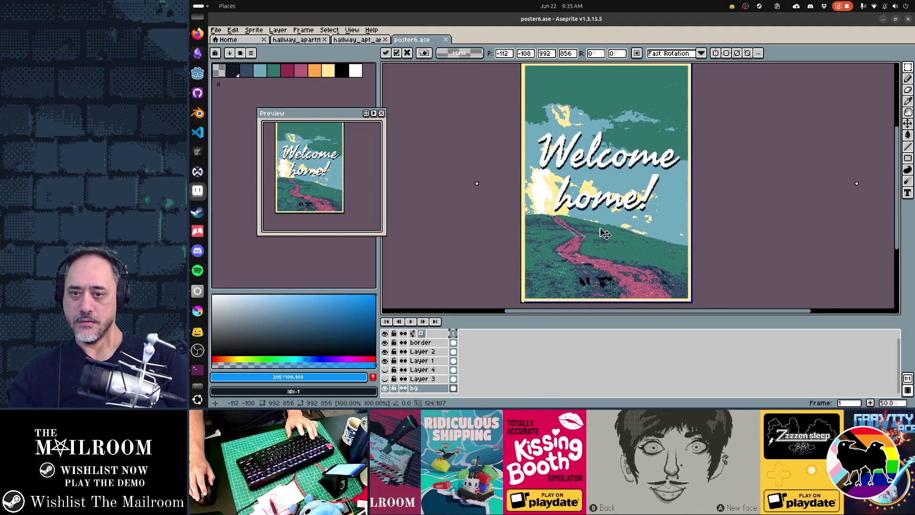
mouse_move(653, 226)
mouse_down()
mouse_move(640, 218)
mouse_move(643, 206)
mouse_move(652, 212)
mouse_move(646, 206)
mouse_move(646, 222)
mouse_move(656, 197)
mouse_move(623, 250)
mouse_move(552, 253)
mouse_move(611, 246)
mouse_move(597, 249)
mouse_up()
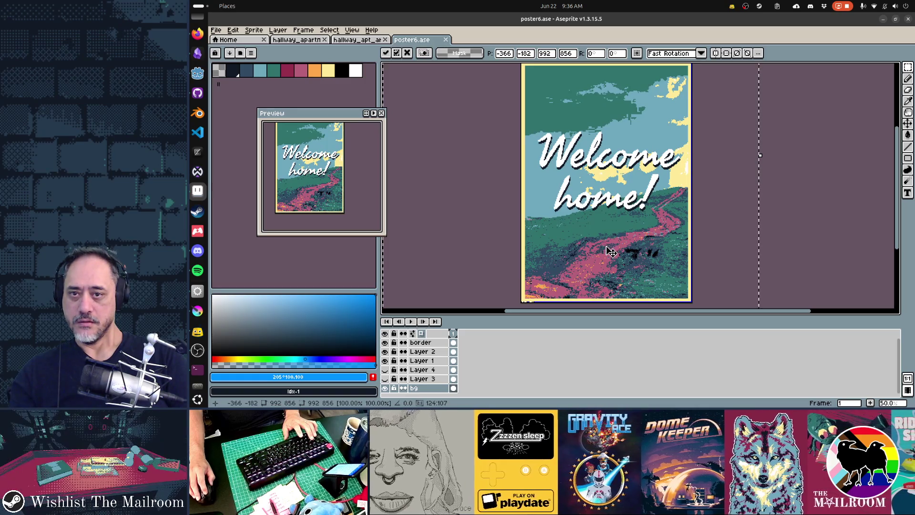
drag(611, 251, 613, 250)
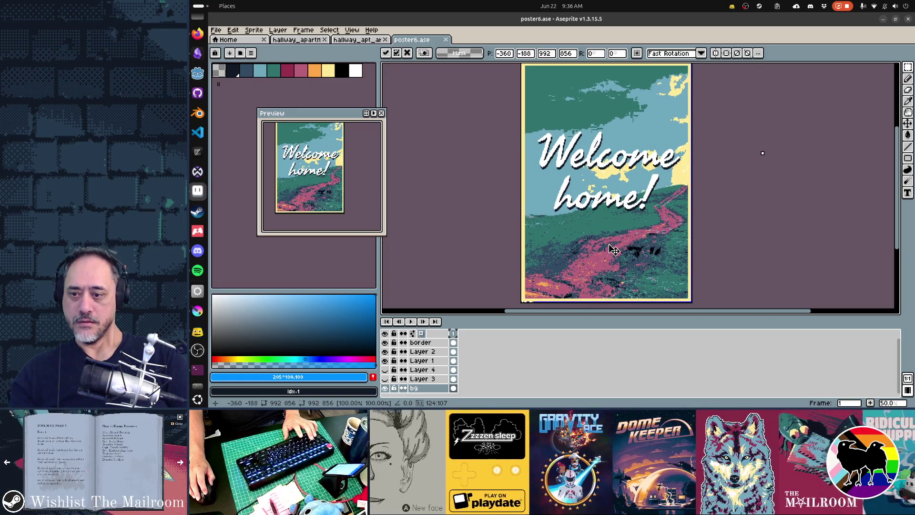
Select Layer 1 and Layer 2 together and move the 'Welcome home!' lettering higher.
click(389, 361)
click(388, 361)
click(420, 360)
shift+click(420, 352)
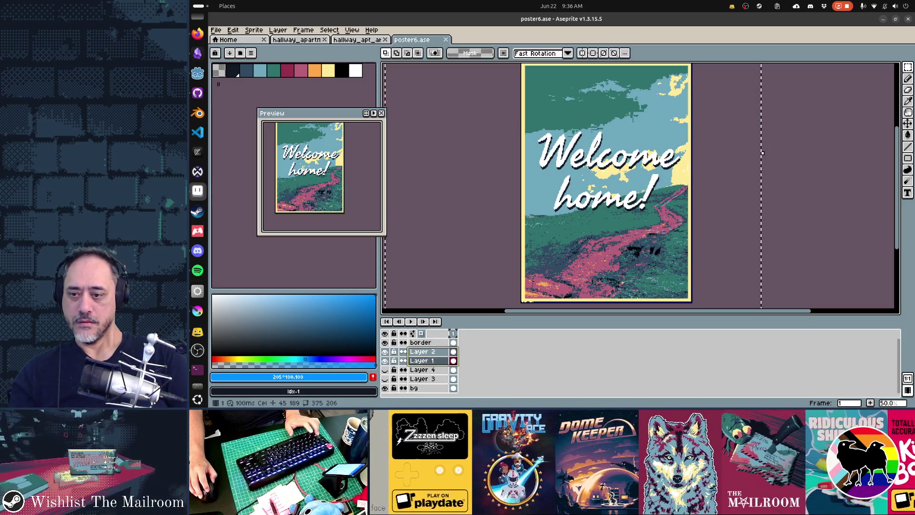
drag(615, 208, 606, 239)
key(ctrl+z)
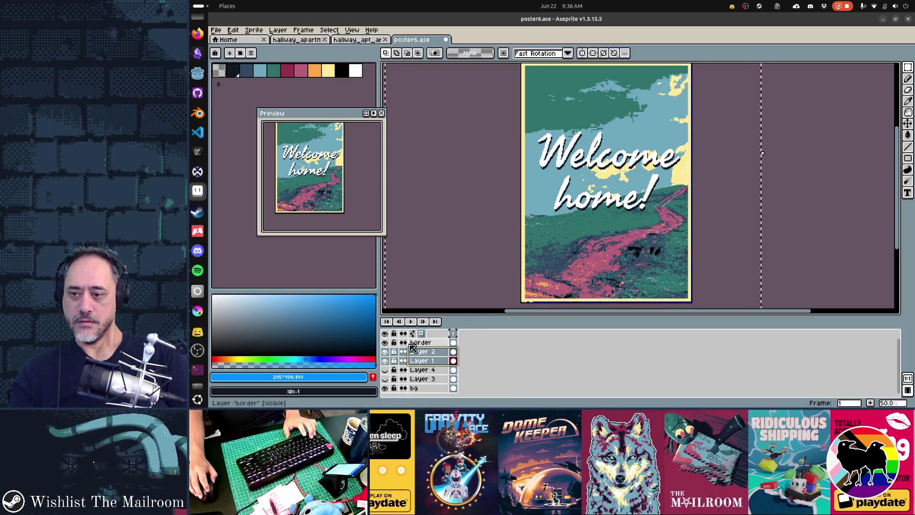
click(422, 353)
shift+click(422, 361)
key(ctrl+d)
key(t)
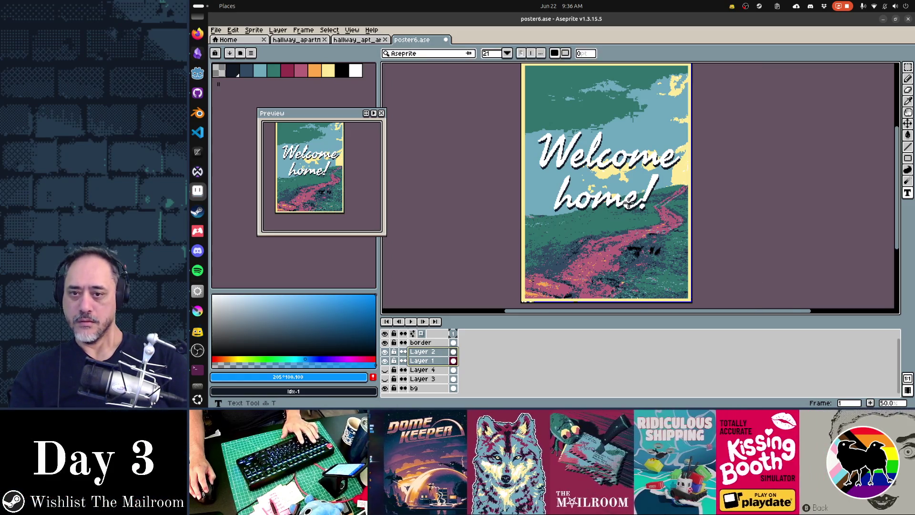
key(v)
drag(628, 200, 636, 175)
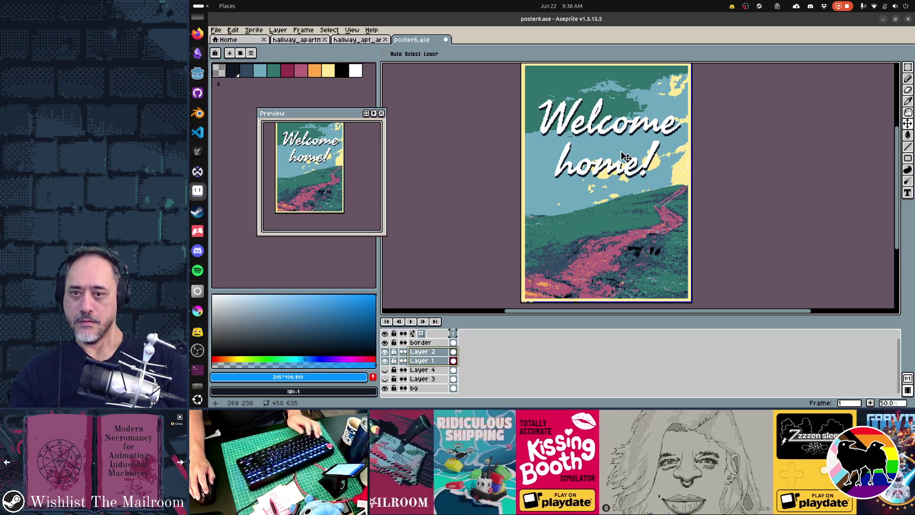
On the bg layer, ready the Pencil with light blue and teal sampled from the sky and a smaller brush.
click(420, 387)
key(b)
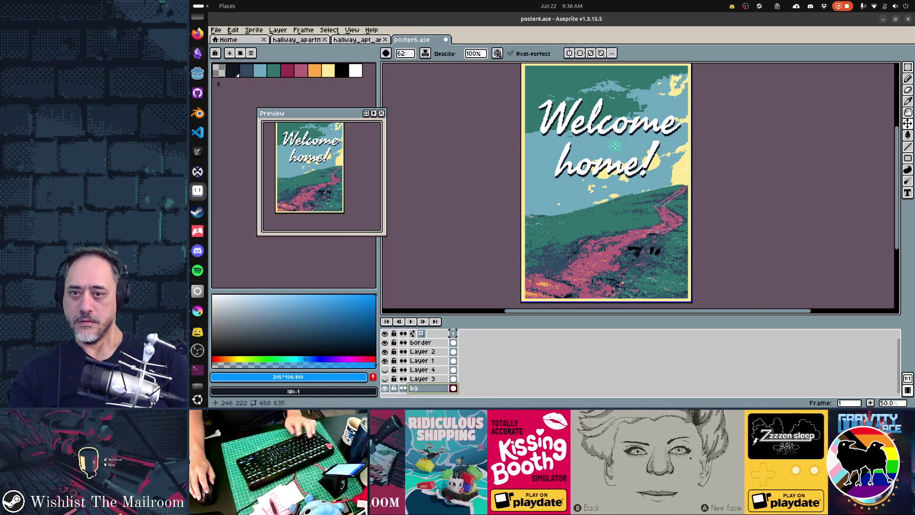
key(i)
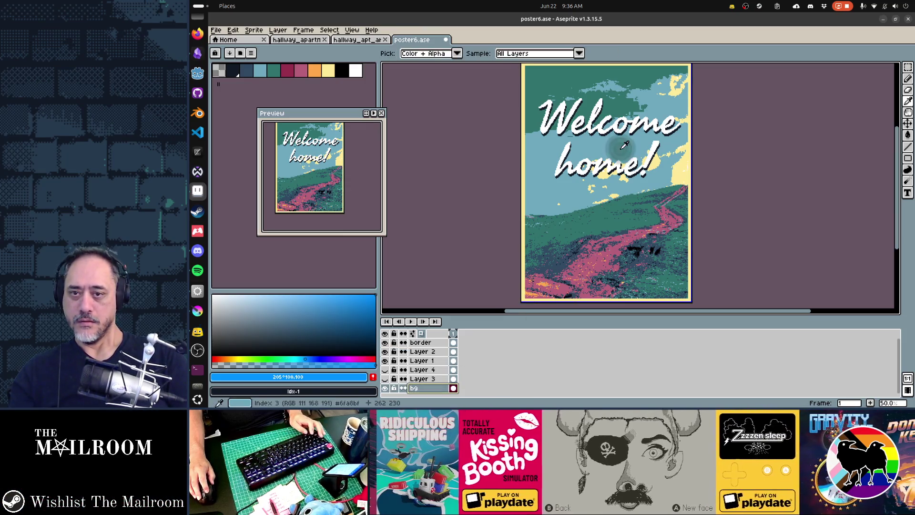
click(624, 144)
key(b)
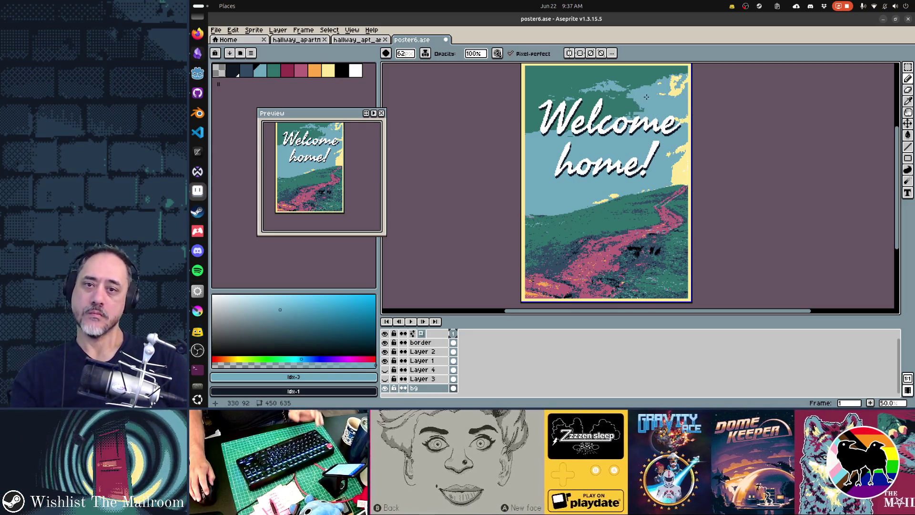
key(i)
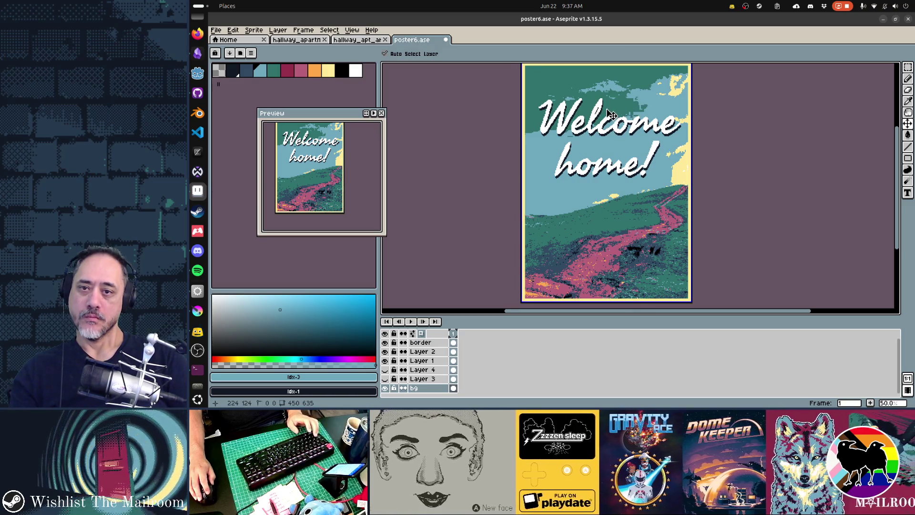
click(621, 104)
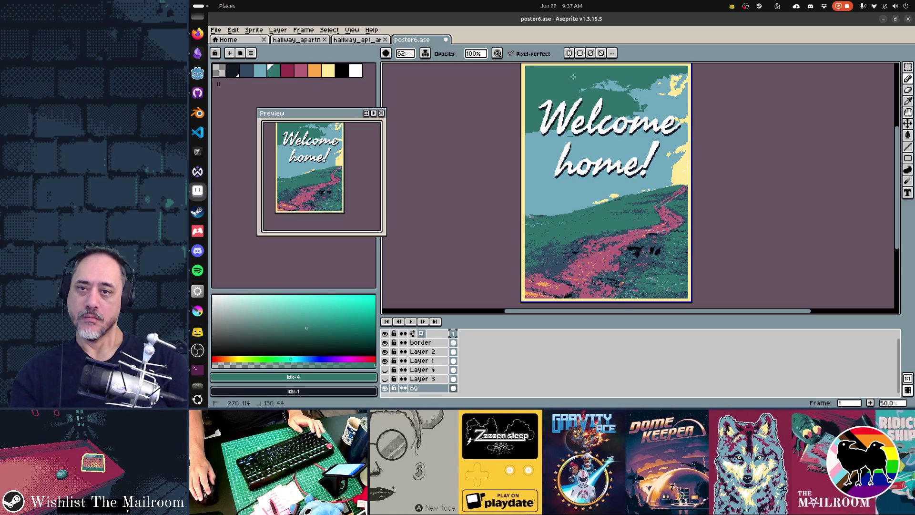
scroll(631, 72, up, 5)
scroll(618, 171, down, 3)
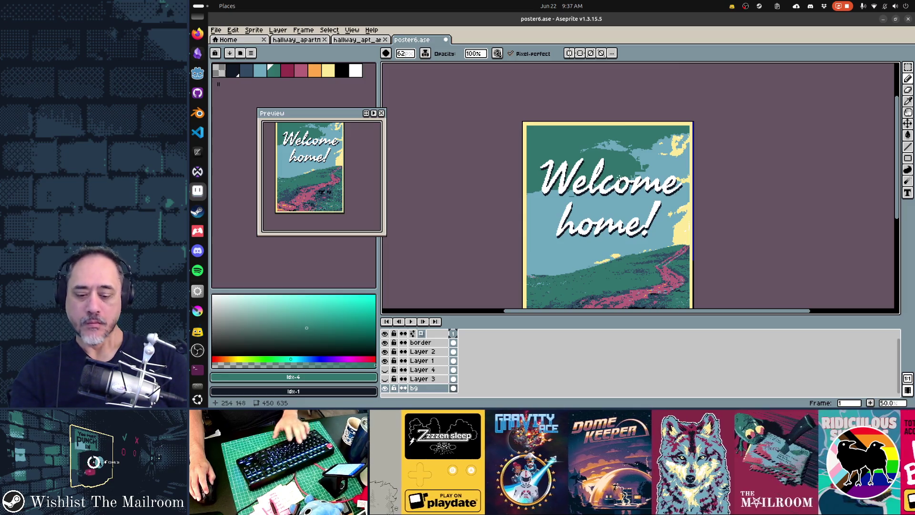
key(minus)
key(minus)
key(minus)
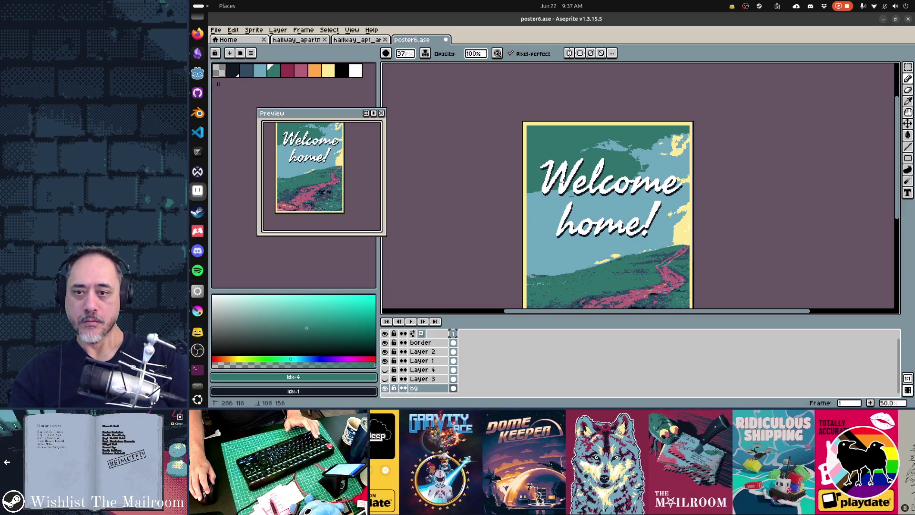
Paint over the dark green sky shapes in light blue.
alt+click(546, 222)
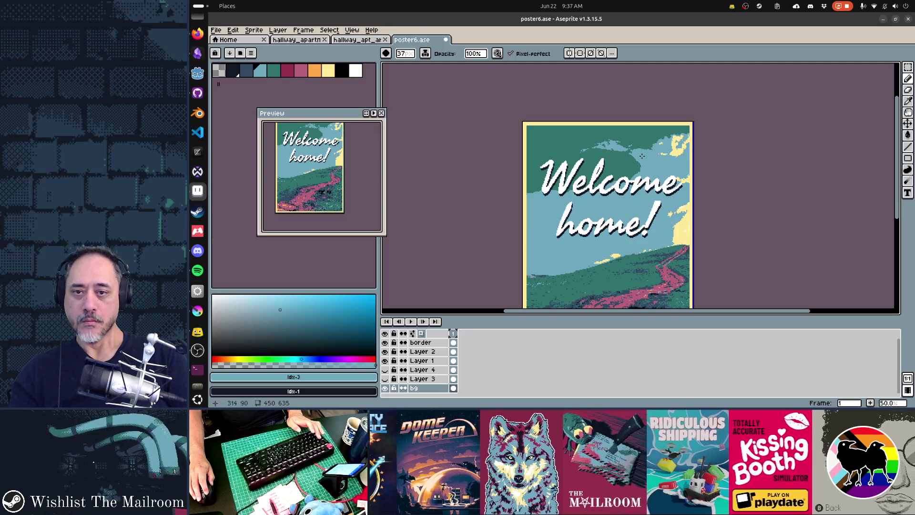
alt+click(626, 158)
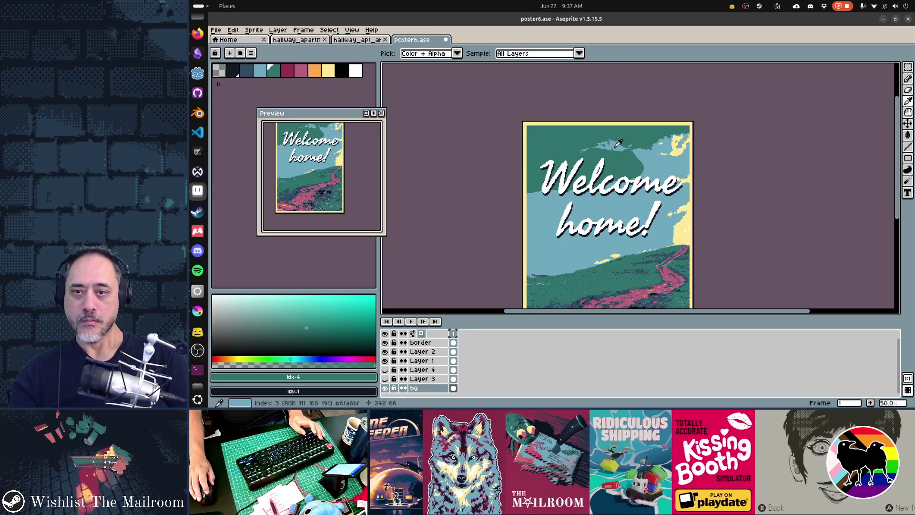
alt+click(617, 146)
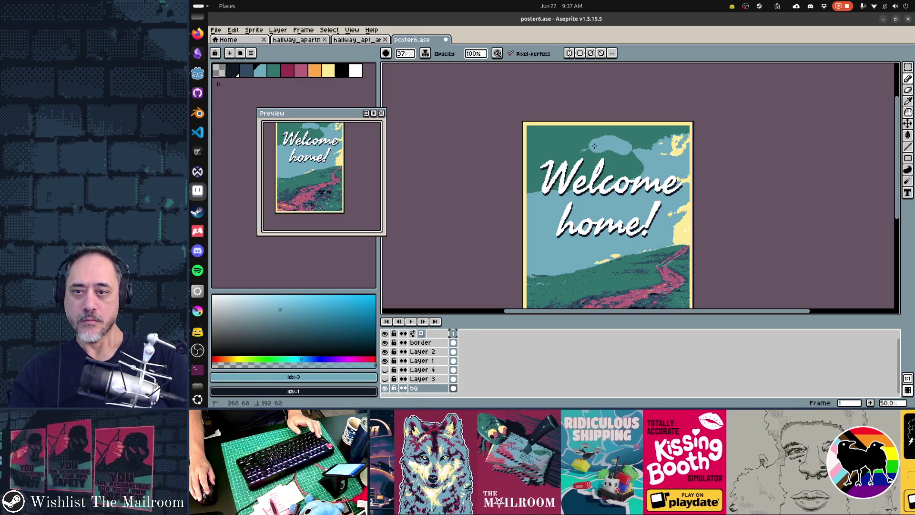
alt+click(573, 159)
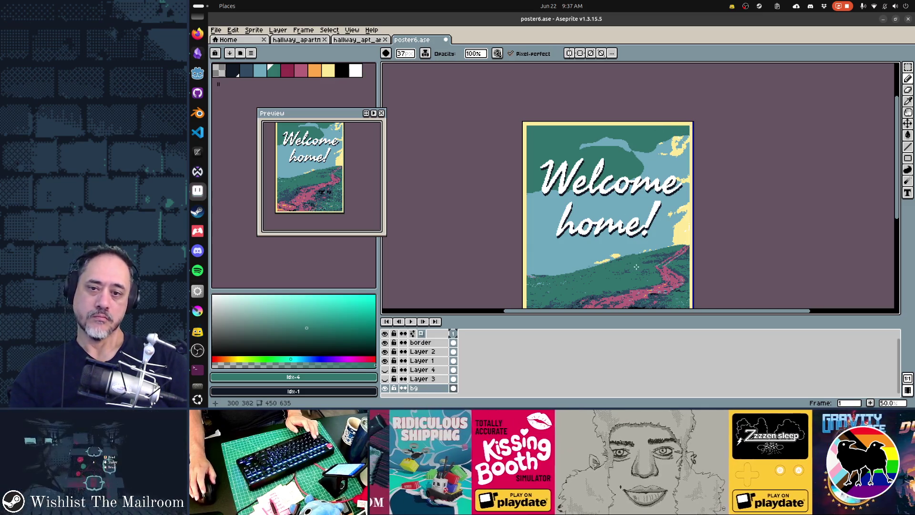
key(i)
alt+click(575, 248)
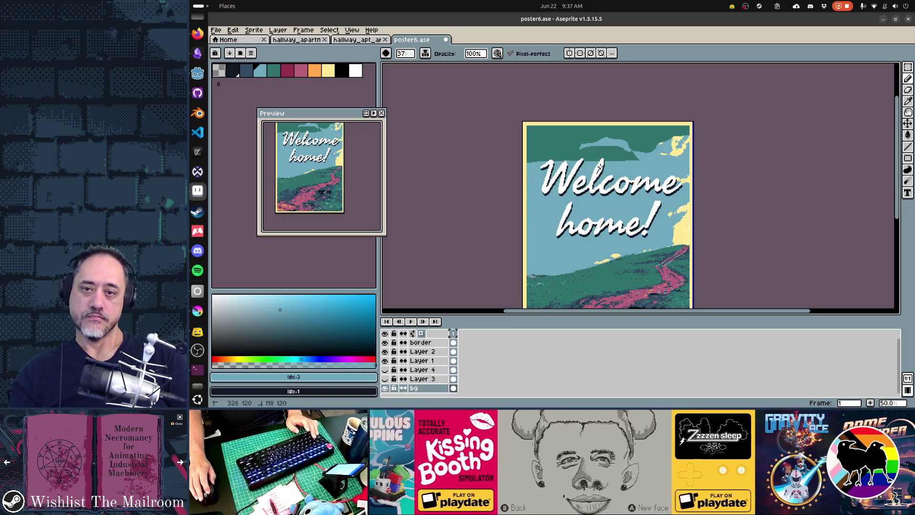
mouse_move(646, 157)
mouse_down()
mouse_move(528, 152)
mouse_move(597, 133)
mouse_up()
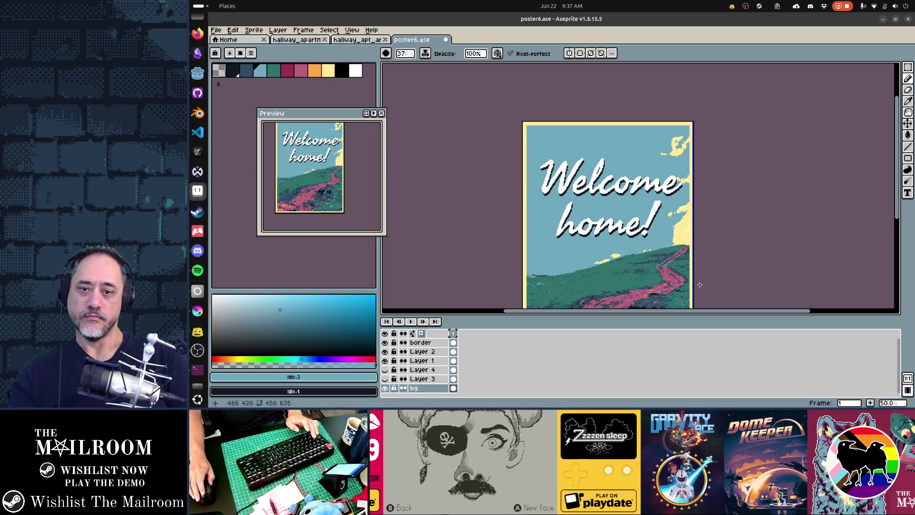
Extend the yellow along the poster's right edge up beside 'Welcome home!'.
alt+click(691, 215)
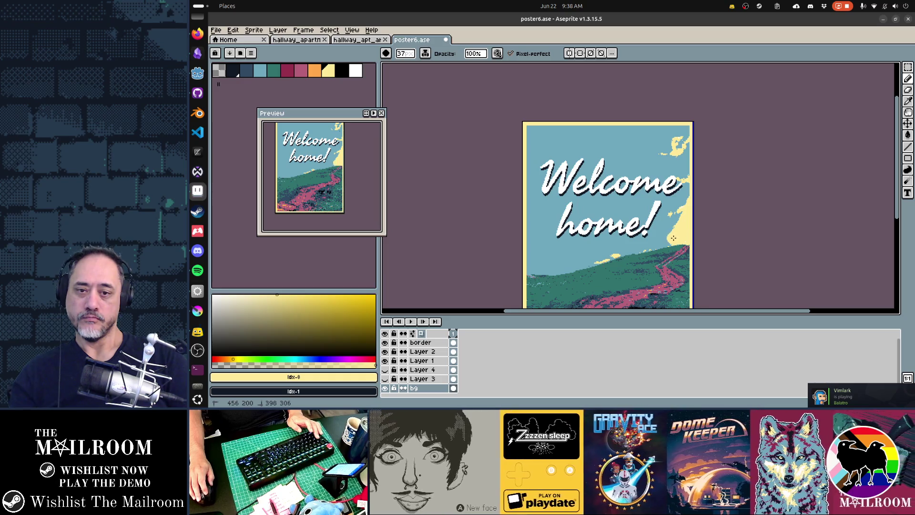
key(ctrl+z)
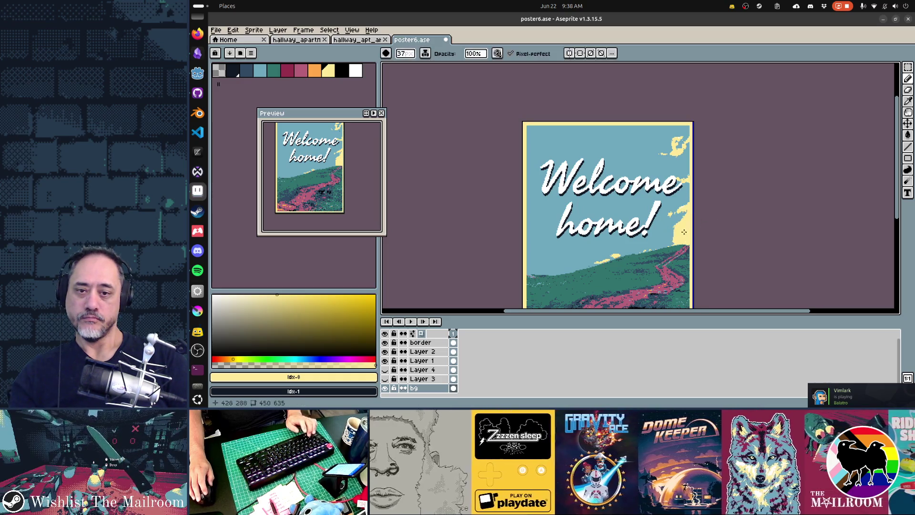
drag(677, 238, 689, 223)
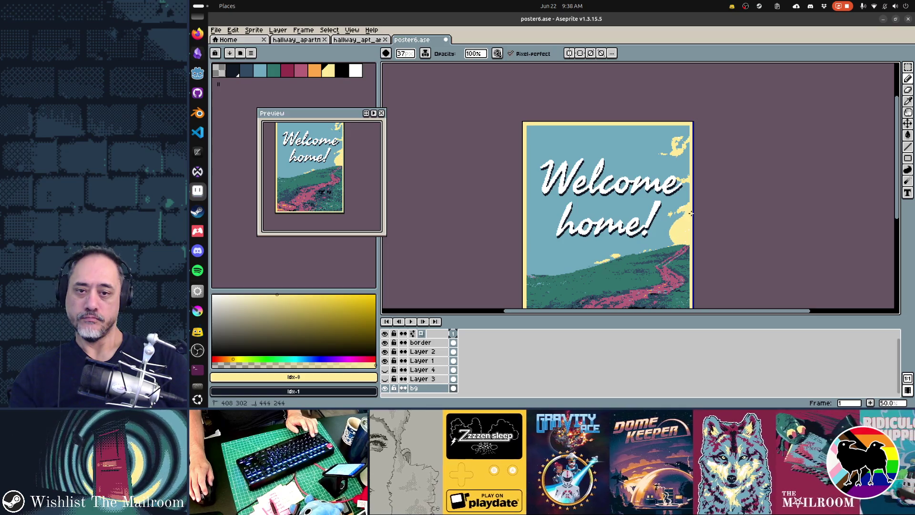
drag(689, 223, 689, 177)
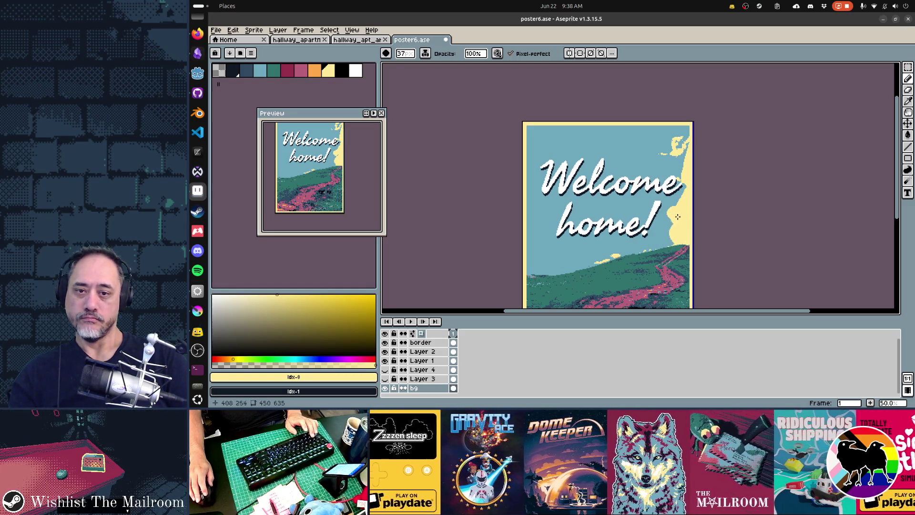
drag(652, 285, 649, 214)
key(ctrl+z)
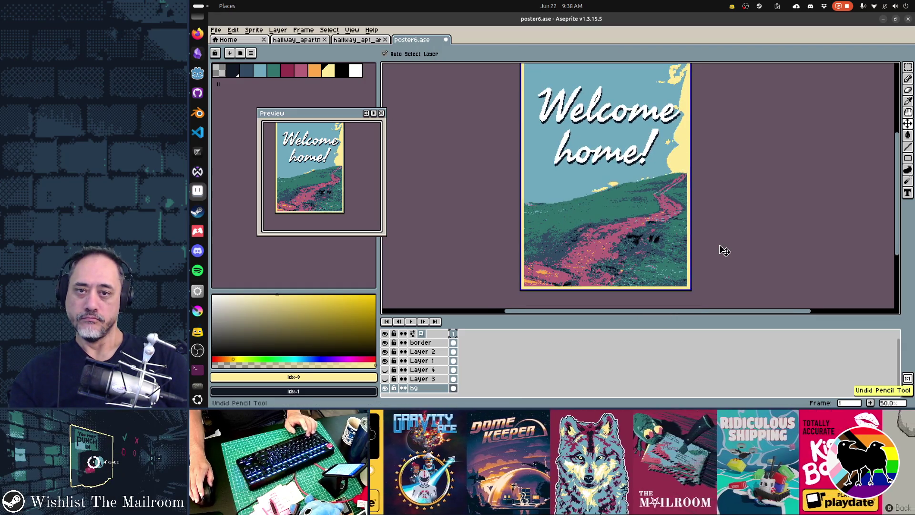
mouse_move(723, 252)
mouse_down()
mouse_move(721, 264)
mouse_move(715, 244)
mouse_up()
Save poster6.ase, view the light-blue-sky poster up close in the running game, then return to Aseprite.
key(ctrl+s)
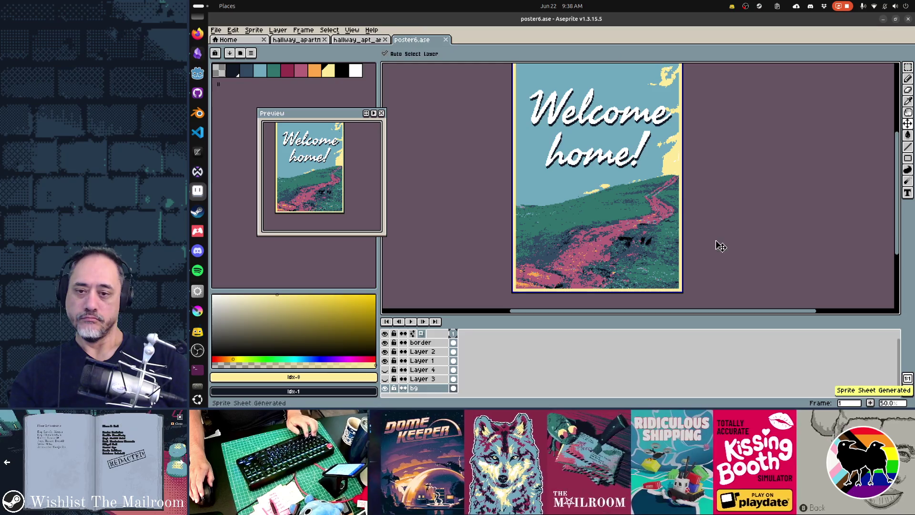
key(alt+Tab)
key(alt+Tab)
key(alt+Tab)
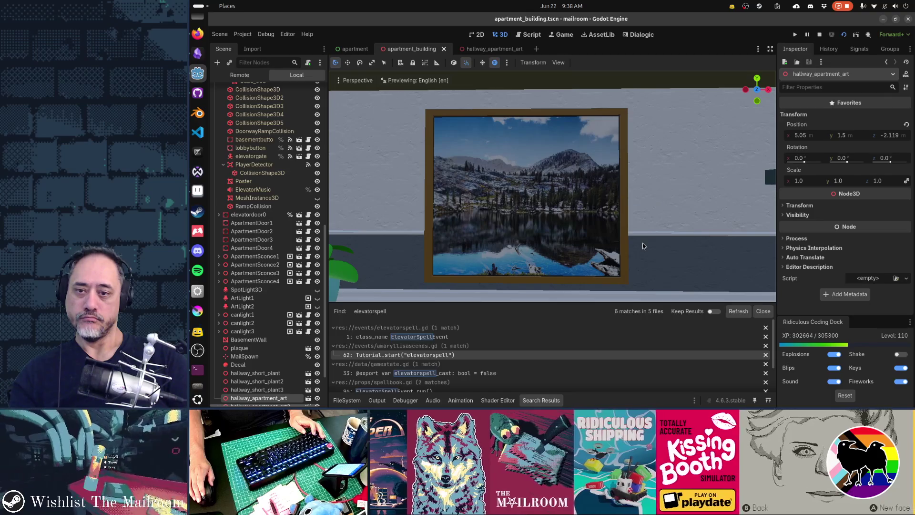
key(alt+Tab)
key(alt+Tab)
key(alt+Tab)
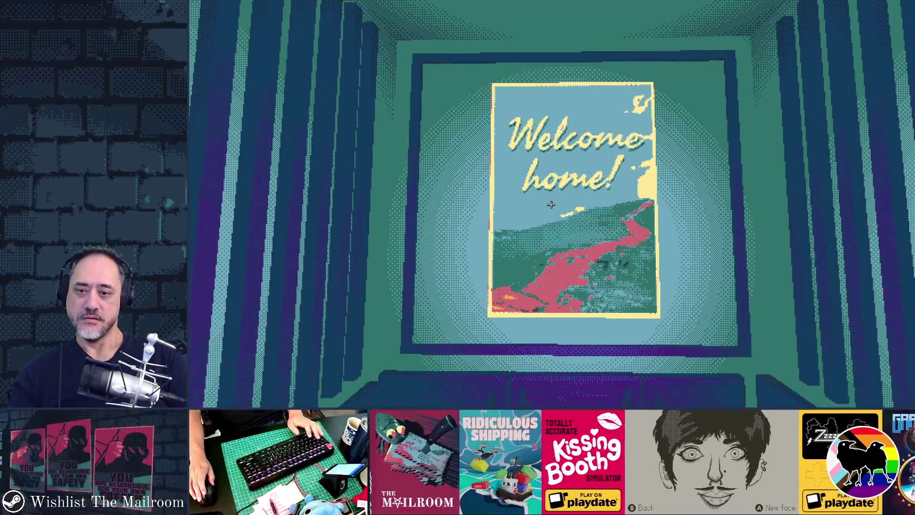
key(w)
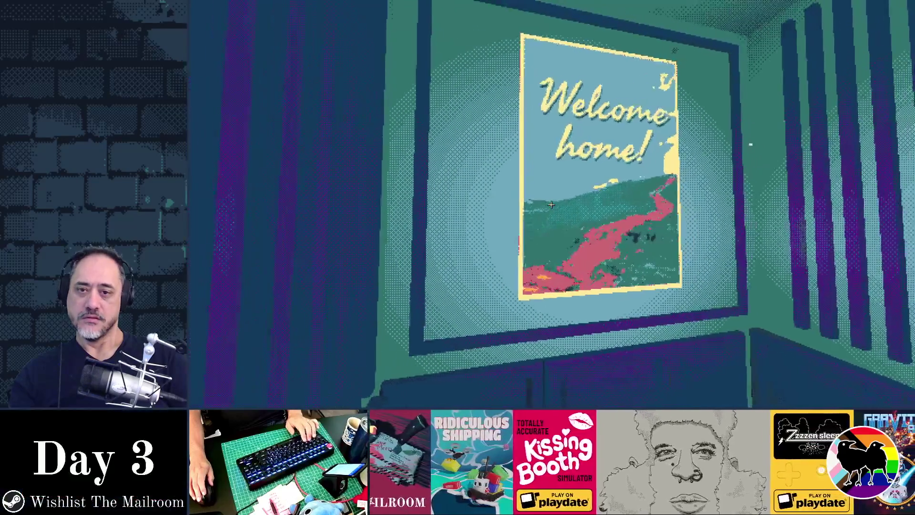
key(alt+Tab)
key(Tab)
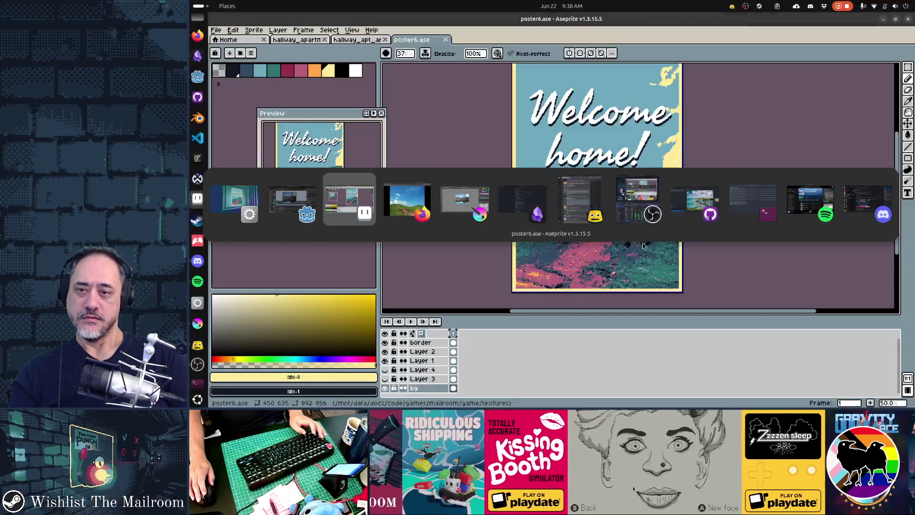
Undo the paste and zoom in on the car with the Pencil ready.
key(ctrl+z)
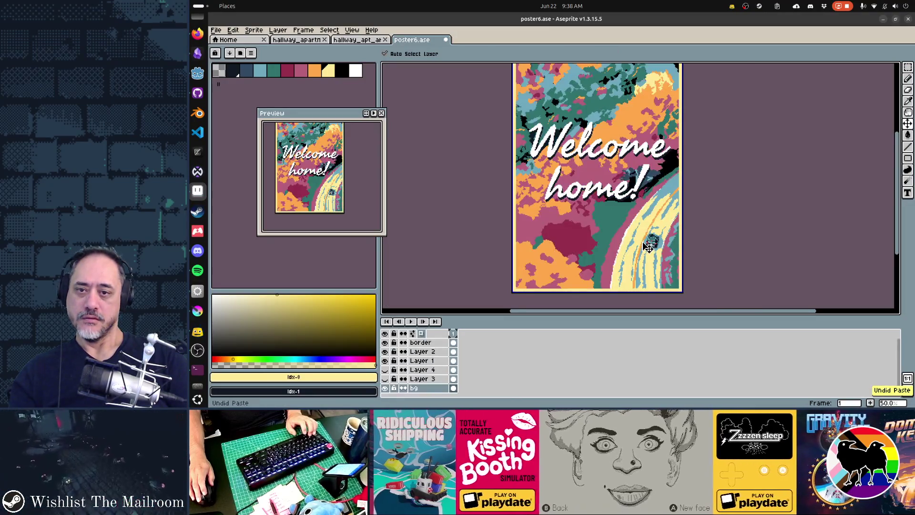
key(b)
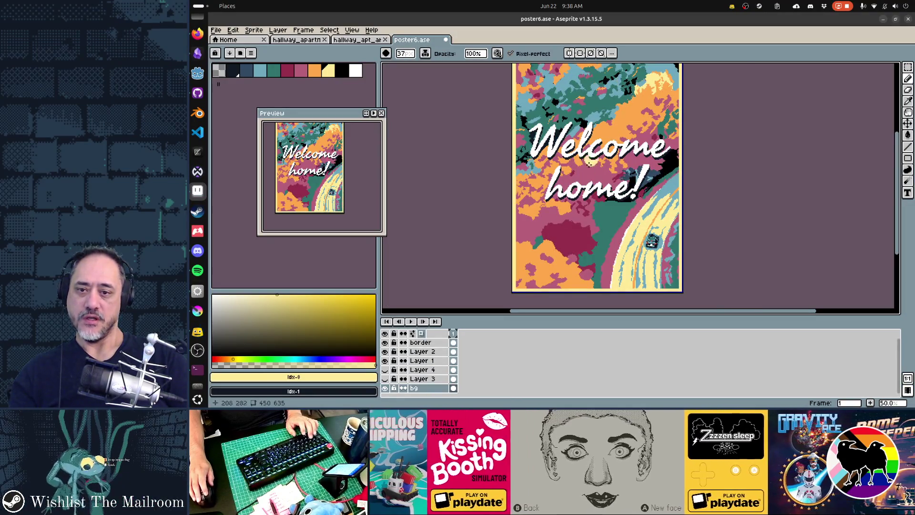
scroll(673, 245, up, 2)
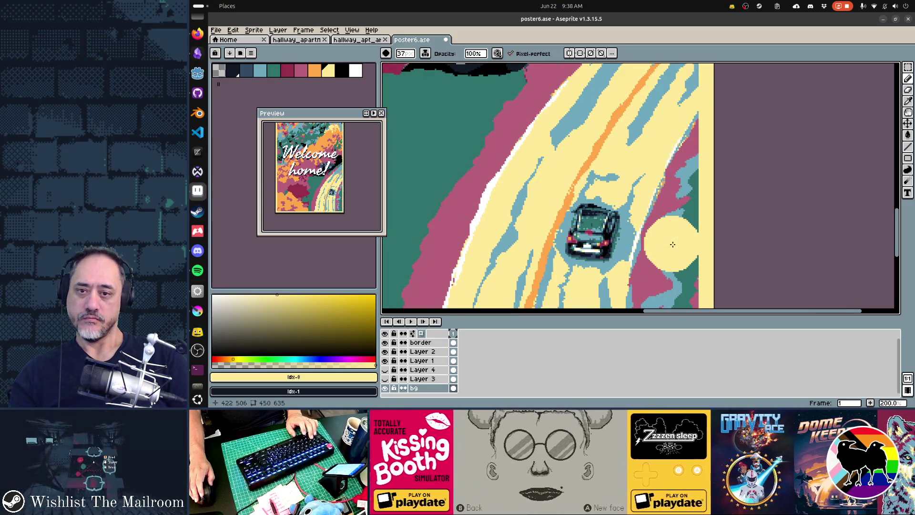
key(v)
key(b)
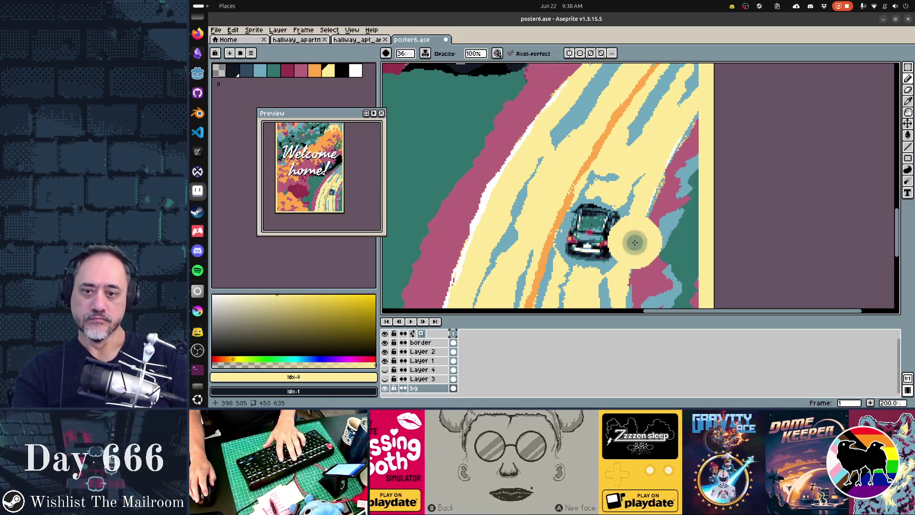
scroll(628, 236, down, 11)
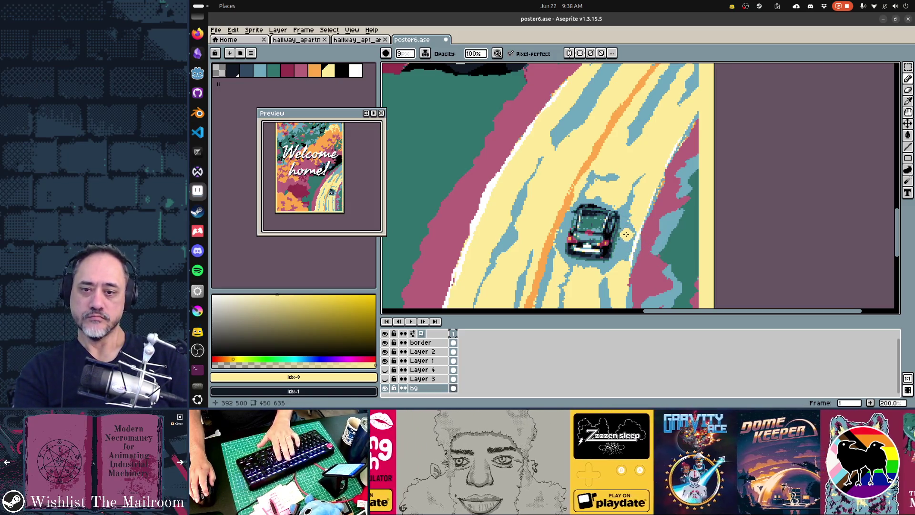
scroll(626, 233, down, 1)
scroll(620, 224, up, 3)
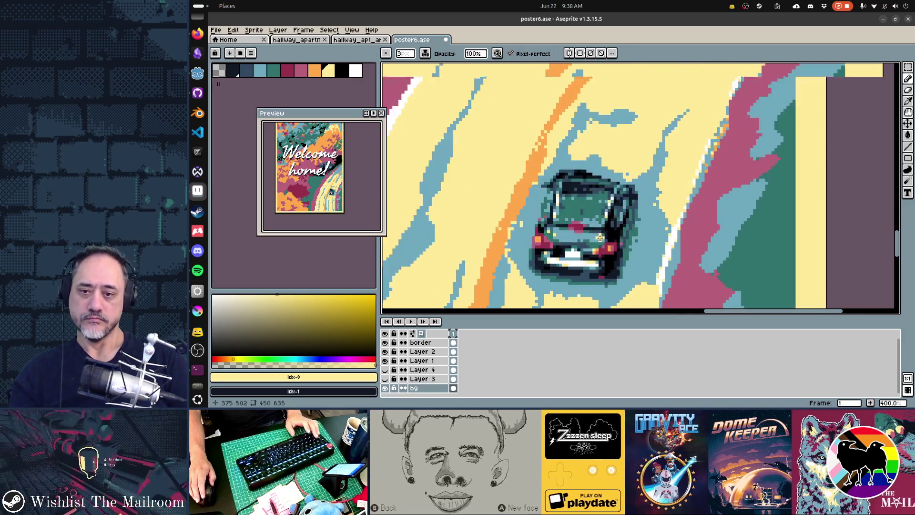
Paint a black outline along the car's roof and shrink the brush to 1px.
alt+click(613, 211)
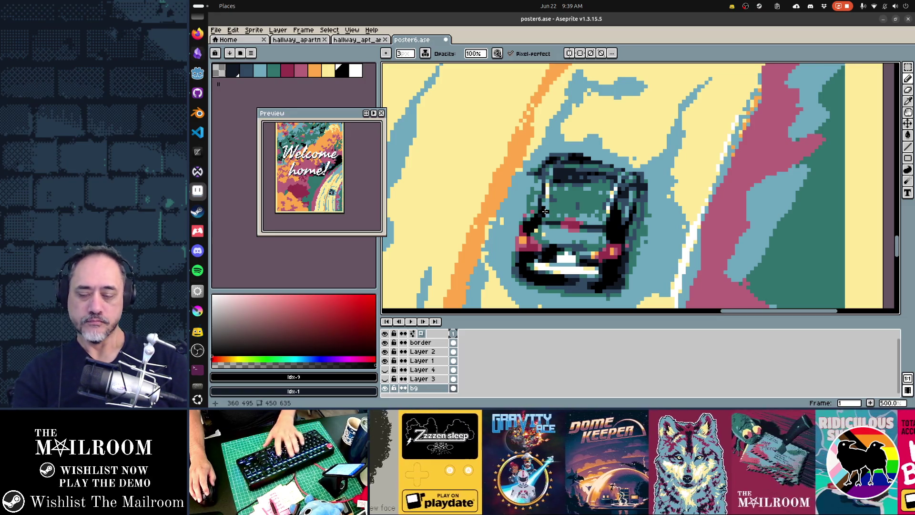
drag(555, 177, 591, 178)
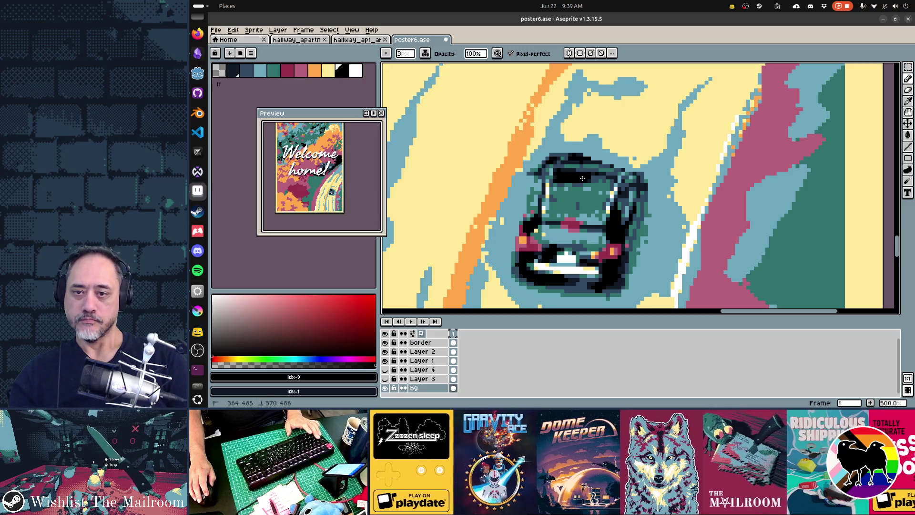
drag(534, 169, 589, 159)
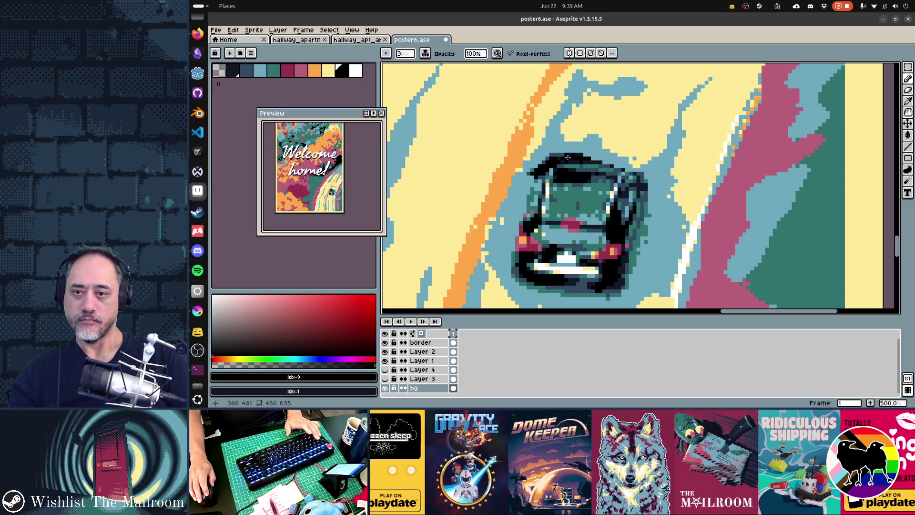
alt+click(587, 166)
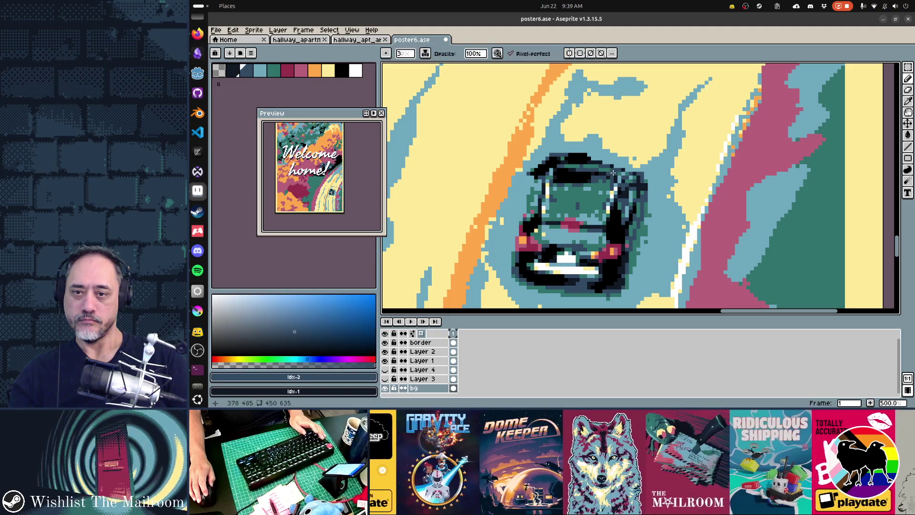
key(ctrl+z)
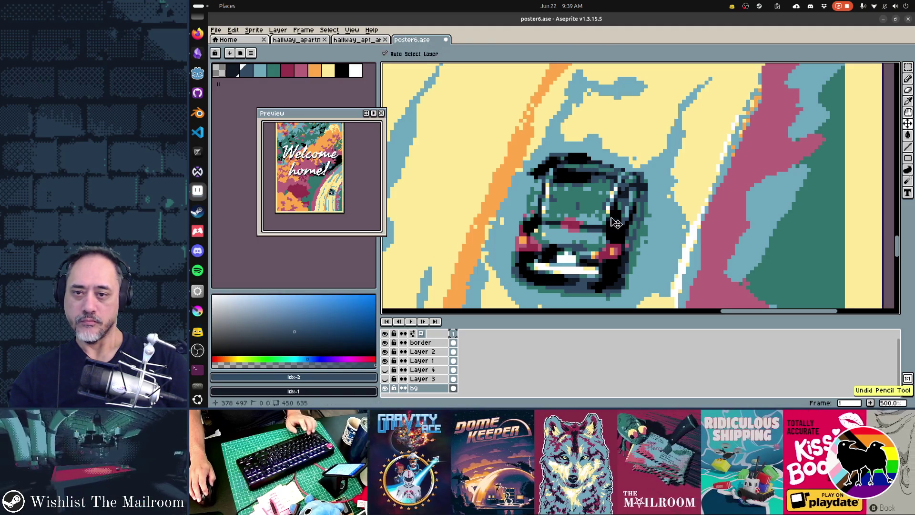
key(minus)
key(minus)
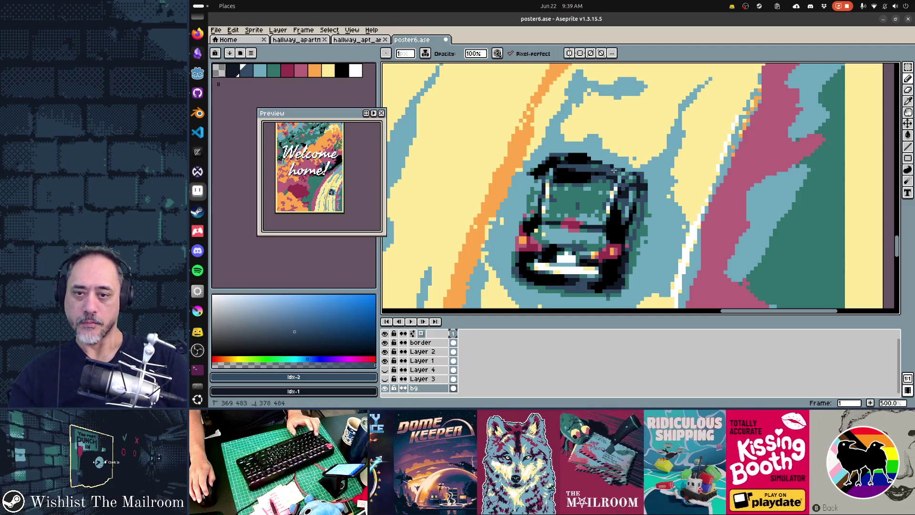
Touch up the roof with teal and light blue sampled from the canvas, then check it in game.
alt+click(558, 196)
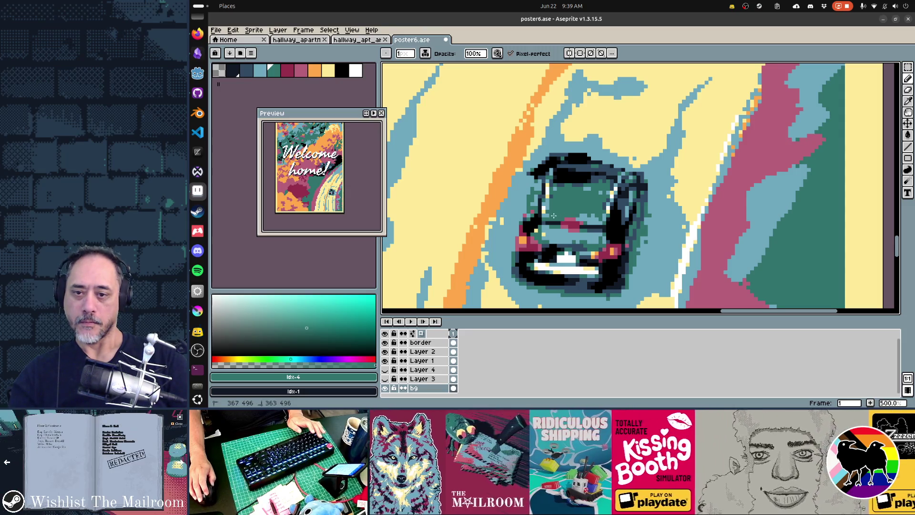
key(alt)
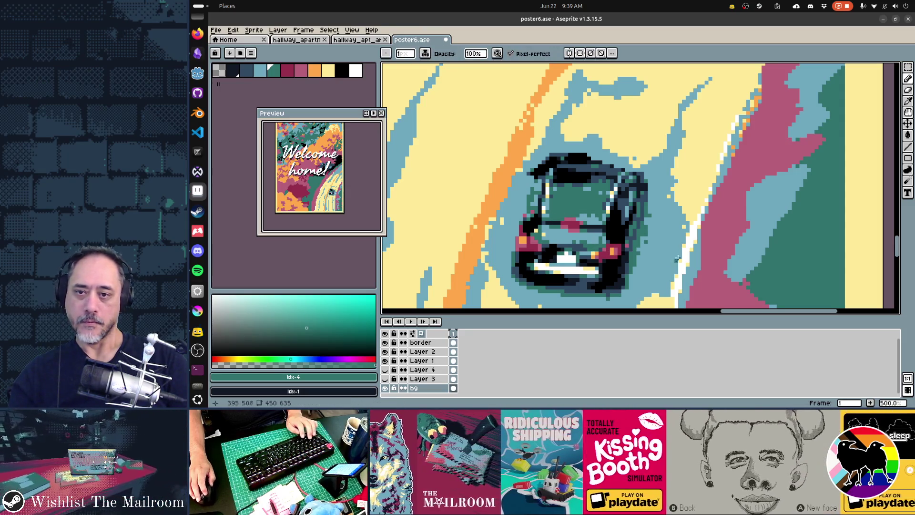
alt+click(530, 169)
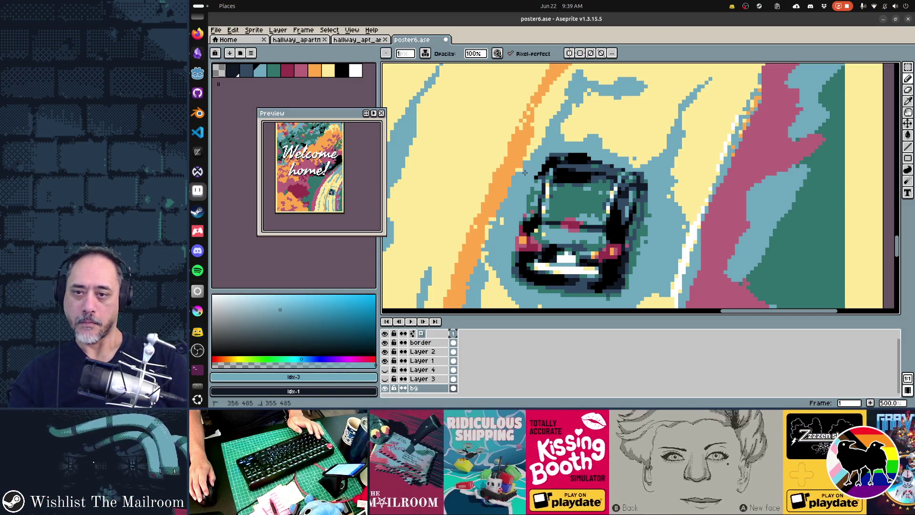
scroll(617, 226, down, 5)
scroll(670, 230, up, 5)
scroll(667, 230, down, 5)
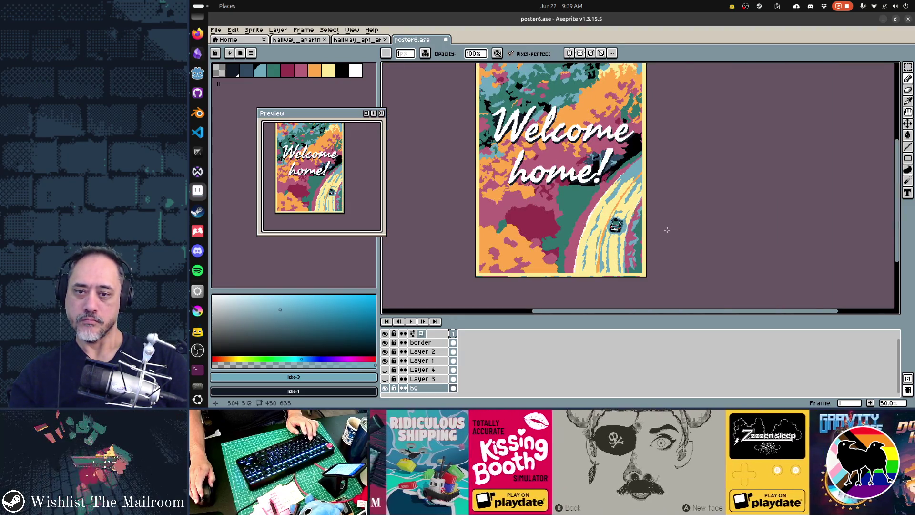
key(ctrl+z)
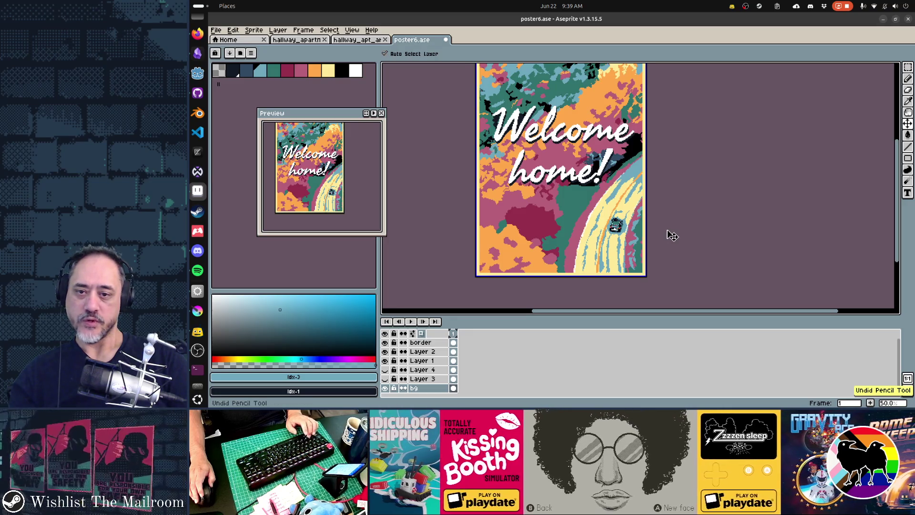
key(alt)
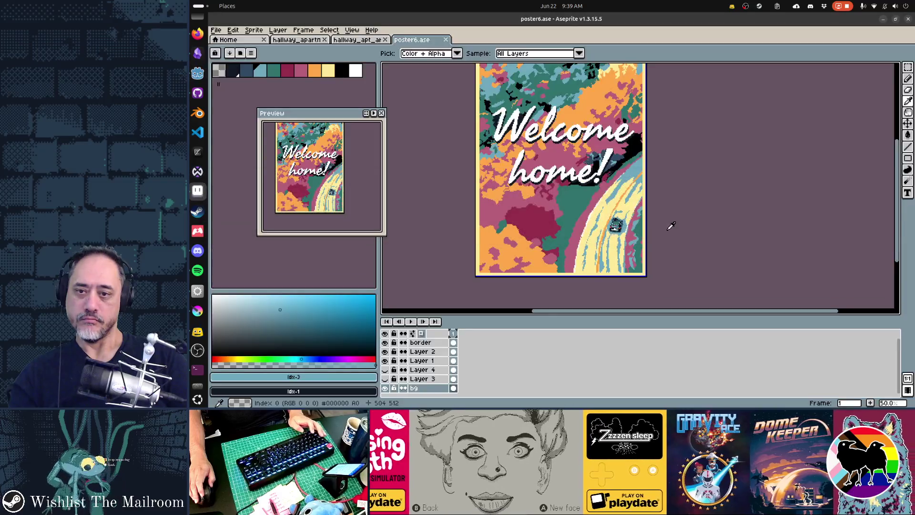
key(alt+Tab)
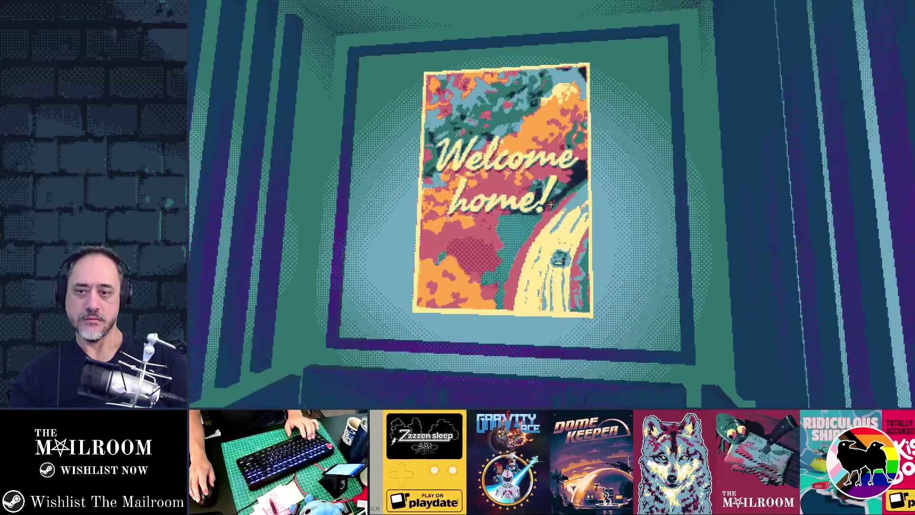
key(alt+Tab)
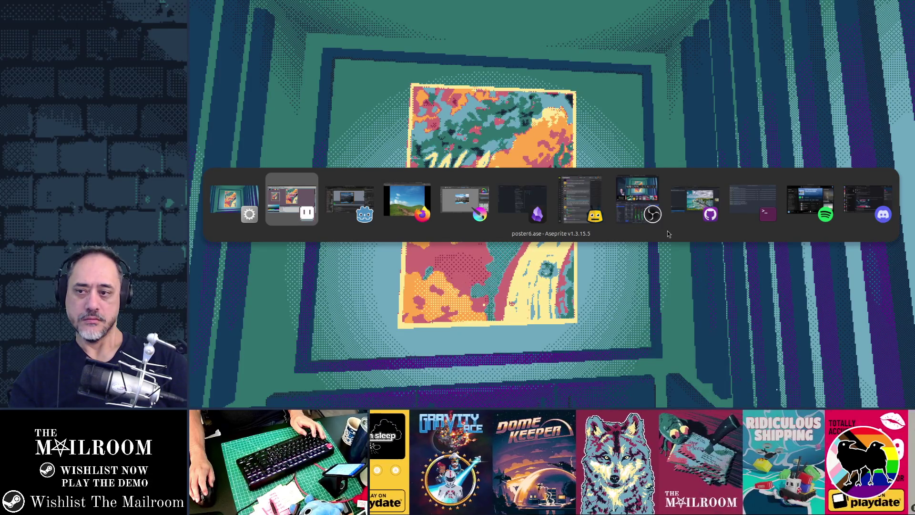
key(alt+Tab)
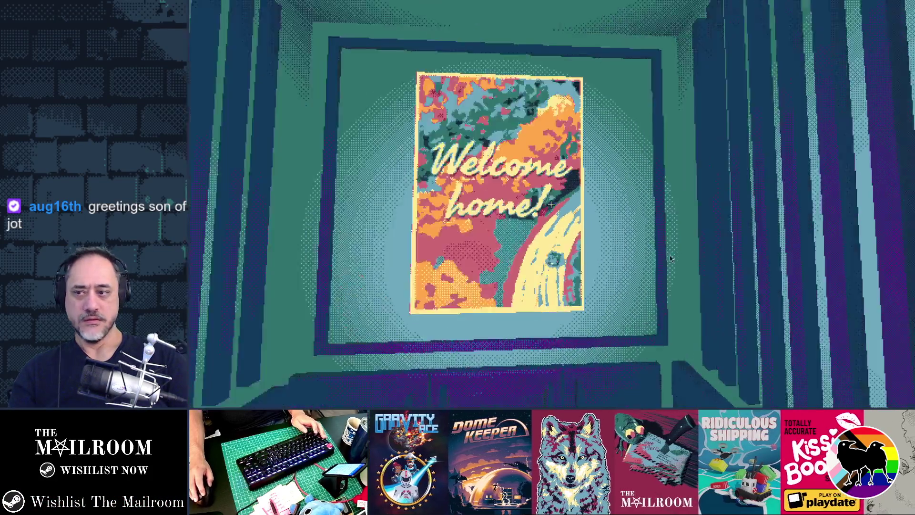
key(alt+Tab)
key(alt+Tab)
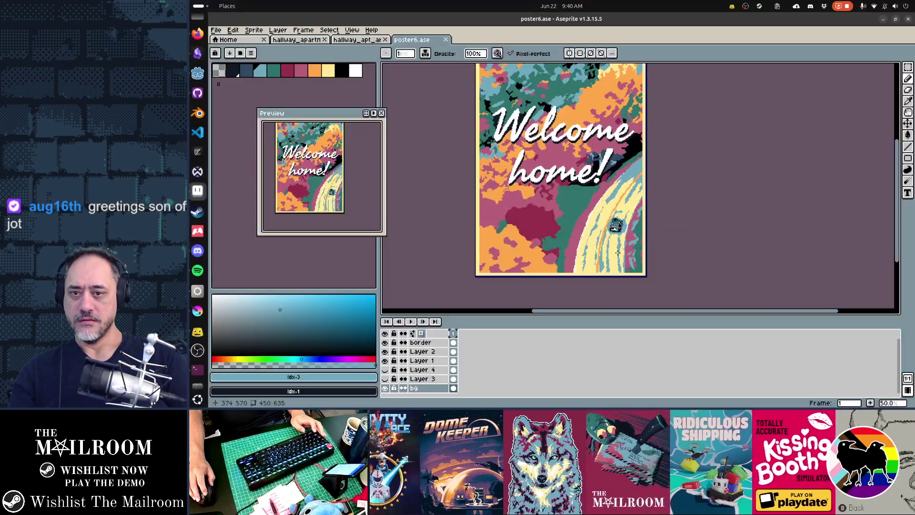
Paste the flower photo, try scaling it to 1061x748, then discard it.
key(ctrl+v)
scroll(639, 245, down, 1)
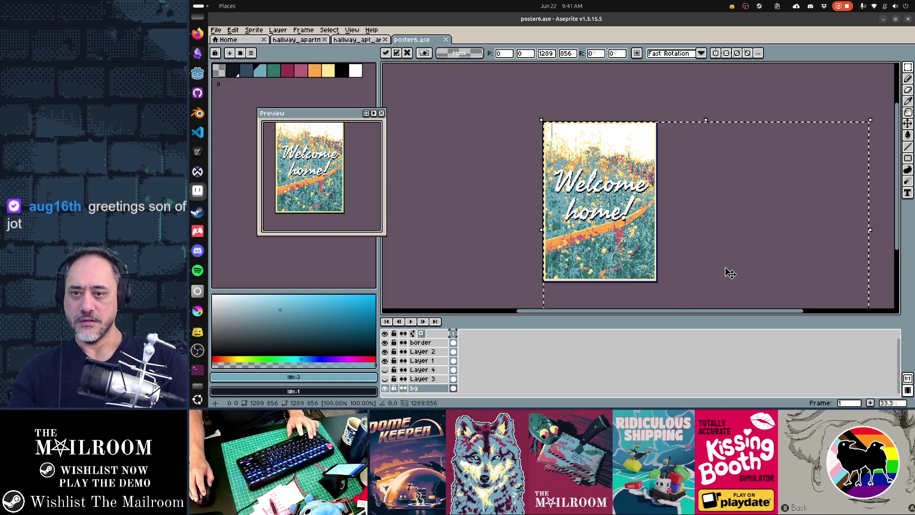
drag(727, 272, 692, 253)
key(ctrl+z)
scroll(701, 253, down, 1)
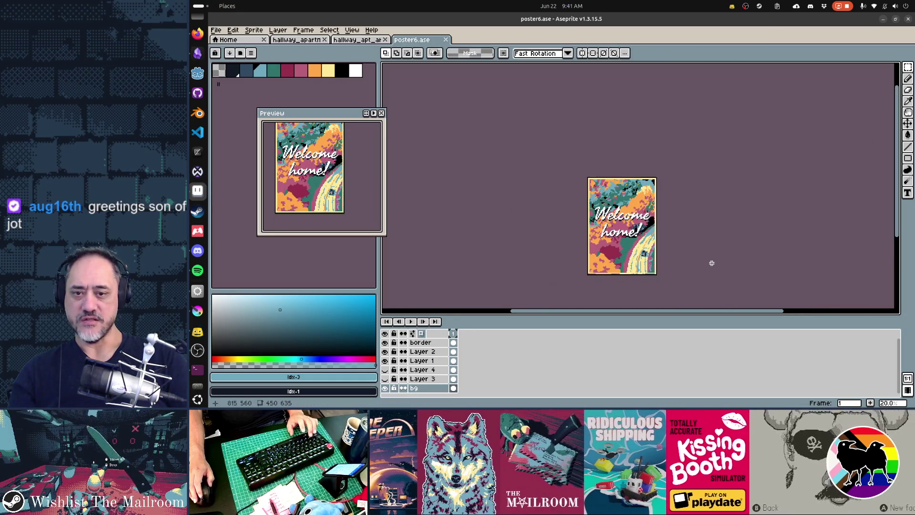
mouse_move(736, 275)
mouse_down()
mouse_move(644, 239)
mouse_move(622, 242)
mouse_move(629, 240)
mouse_up()
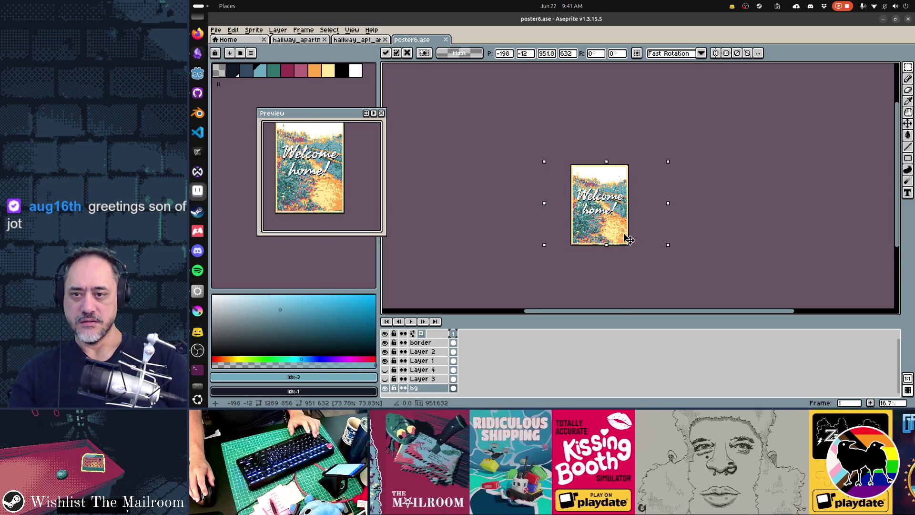
key(Return)
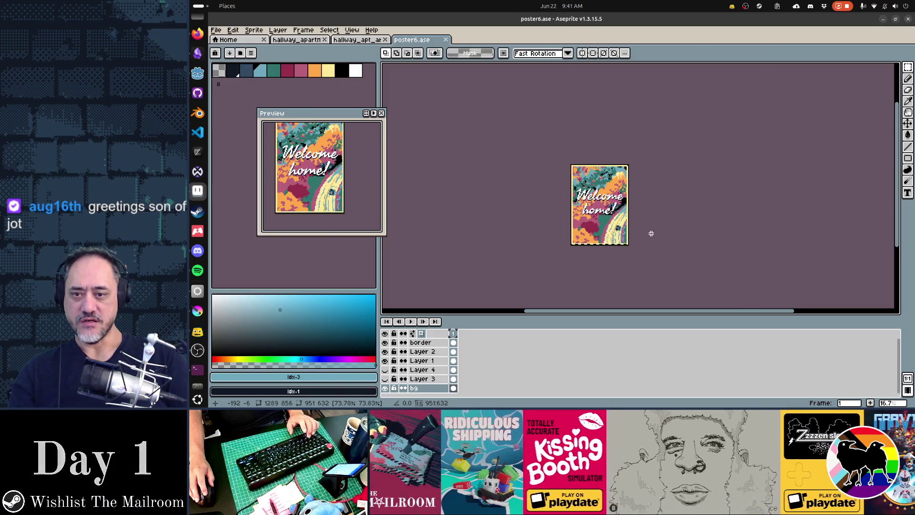
Paste the blue-and-yellow path photo instead, shift it left, save and export the sprite sheet.
key(ctrl+z)
key(ctrl+v)
mouse_move(637, 230)
mouse_down()
mouse_move(623, 231)
mouse_move(628, 220)
mouse_up()
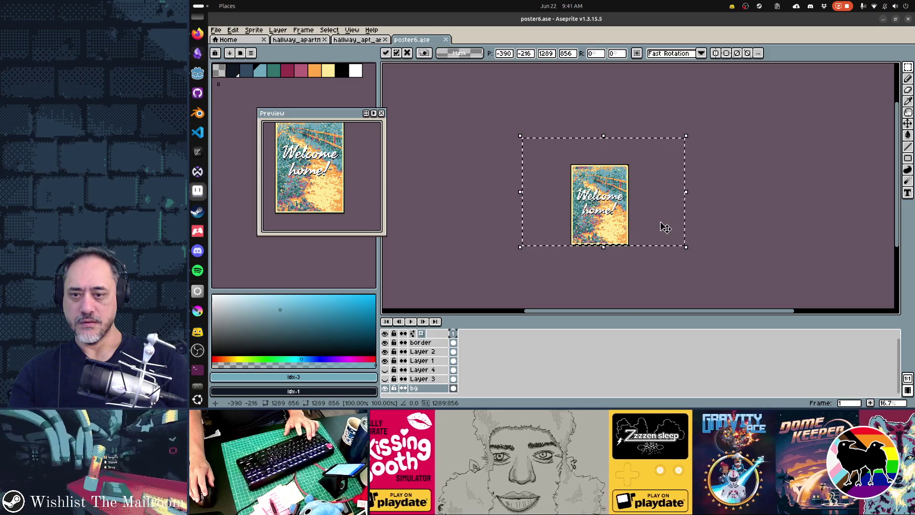
key(ctrl+s)
key(ctrl+shift+x)
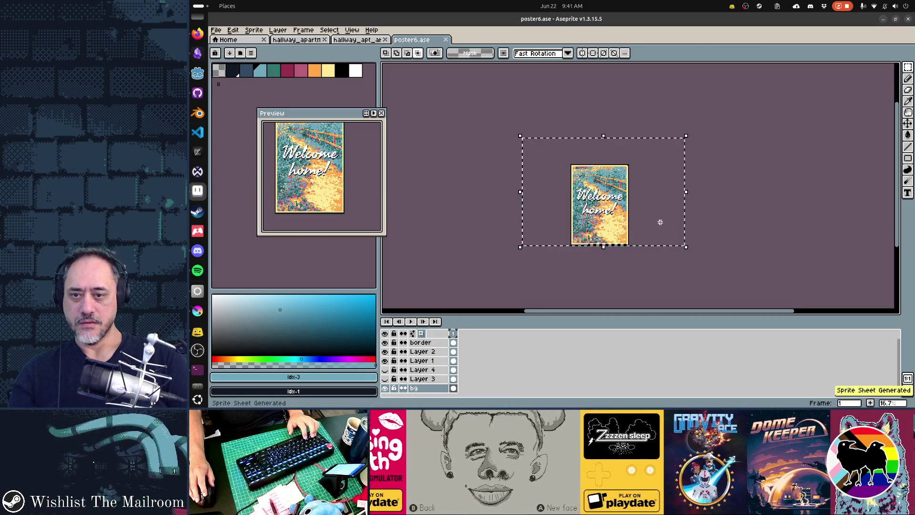
key(alt+Tab)
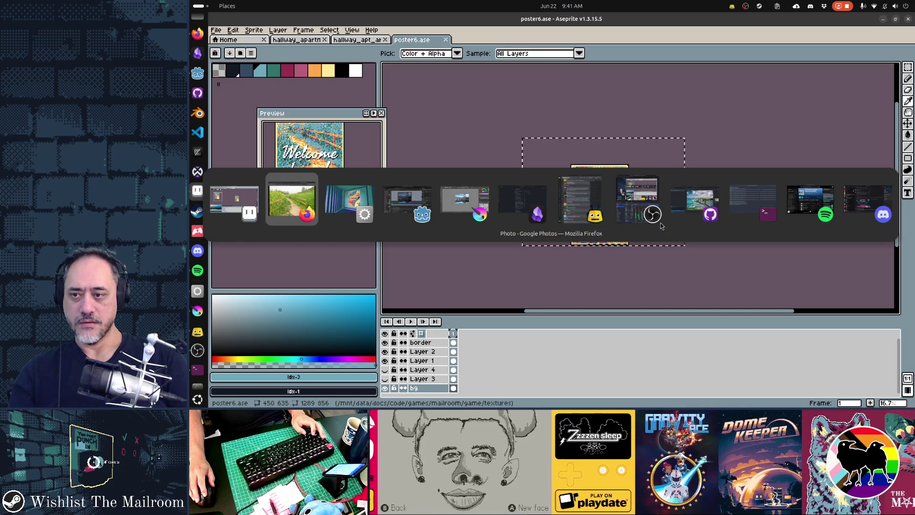
Check the wildflower-trail poster in the running game, then open Hue/Saturation on poster6.ase.
key(alt+Tab)
key(alt+Tab)
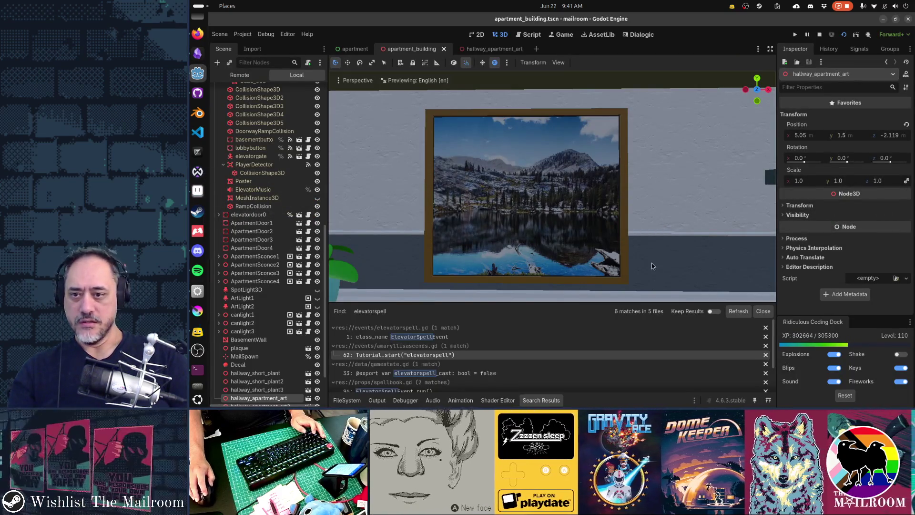
key(alt+Tab)
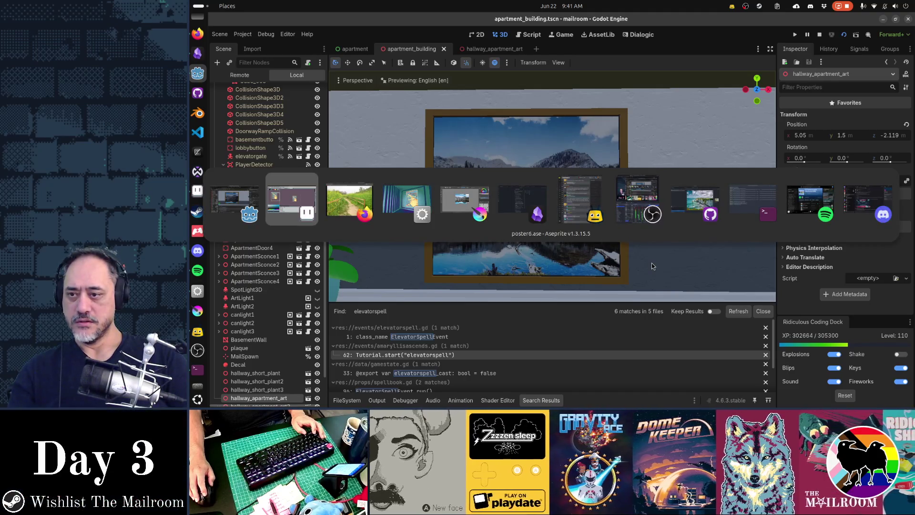
key(alt+Tab)
key(alt+Tab)
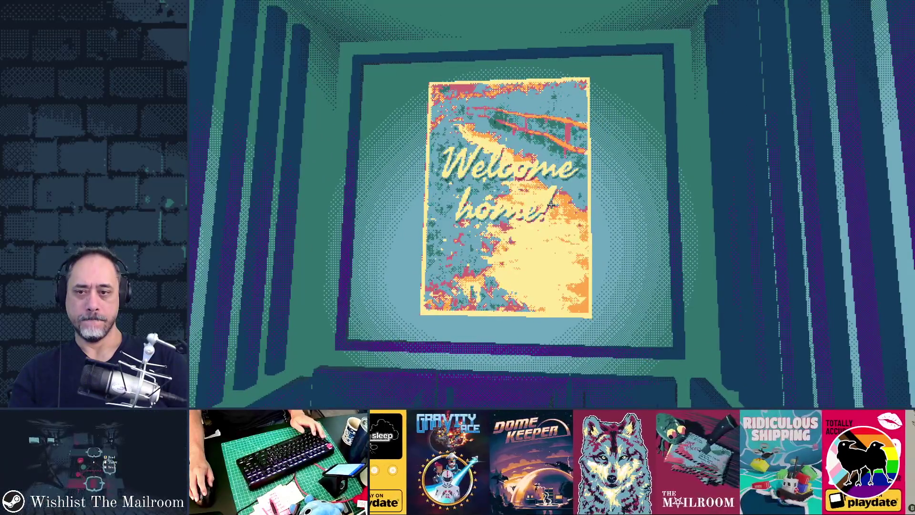
key(alt+Tab)
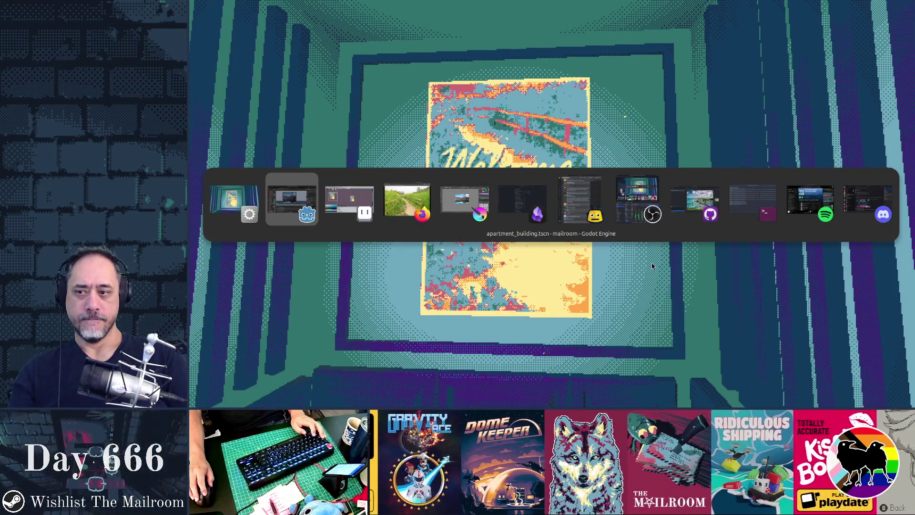
key(alt+Tab)
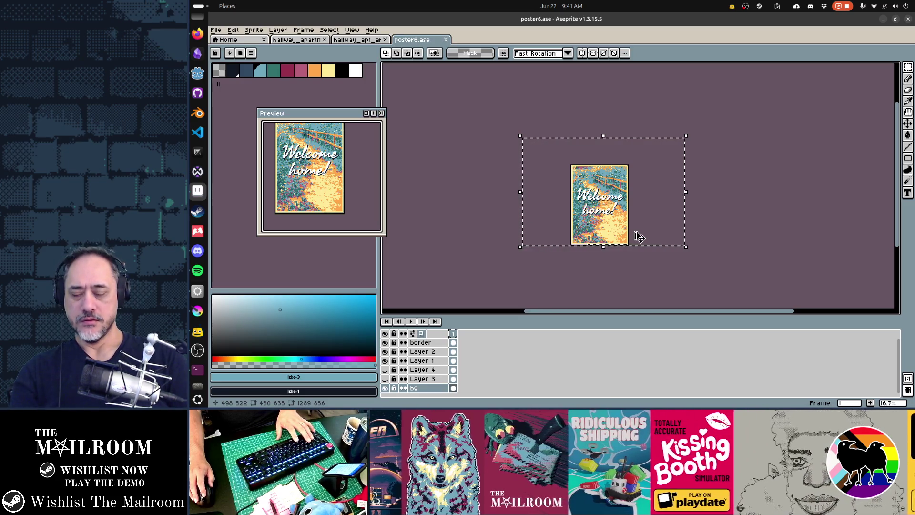
key(ctrl+u)
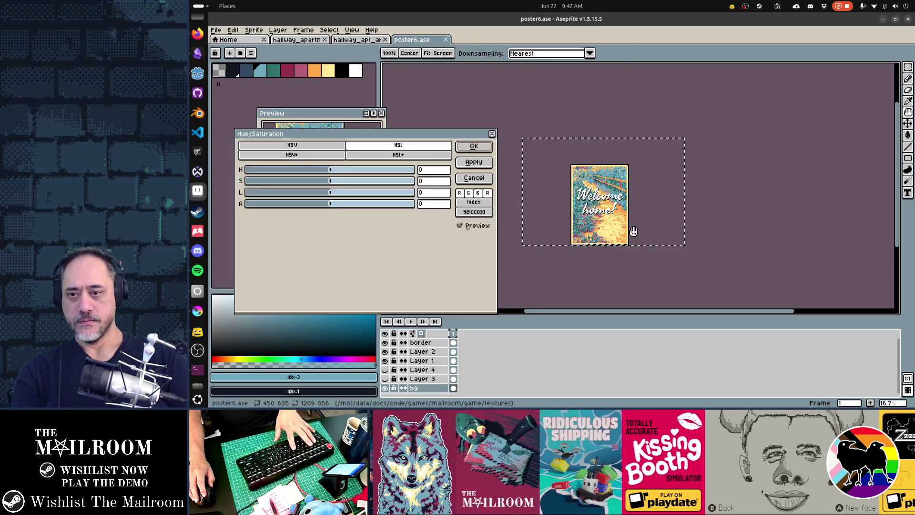
Hue-shift poster6.ase with Hue/Saturation, settling on H about 141 for magenta and pink.
mouse_move(333, 172)
mouse_down()
mouse_move(391, 173)
mouse_move(244, 170)
mouse_move(265, 167)
mouse_up()
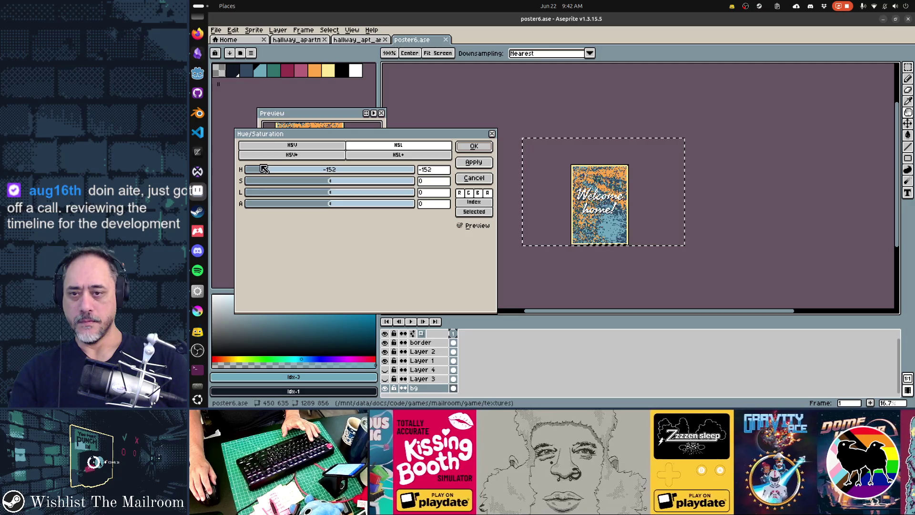
drag(261, 170, 287, 172)
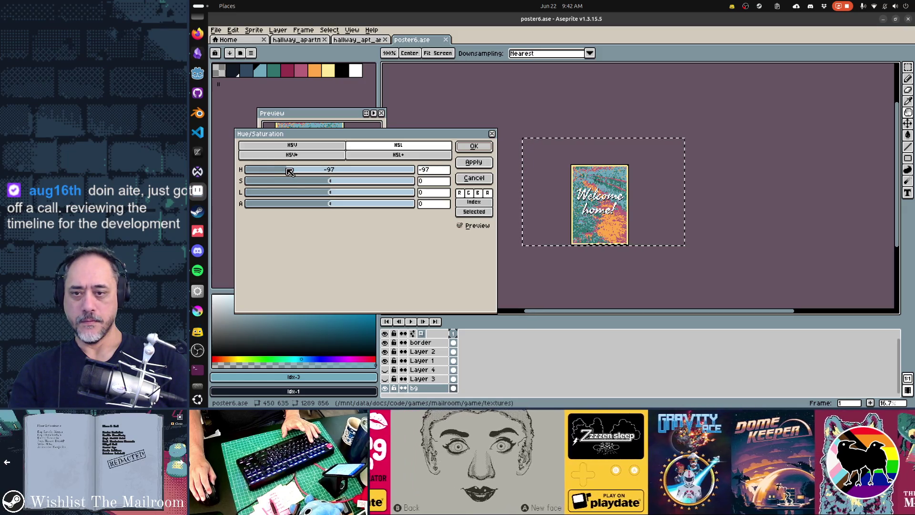
drag(299, 173, 390, 178)
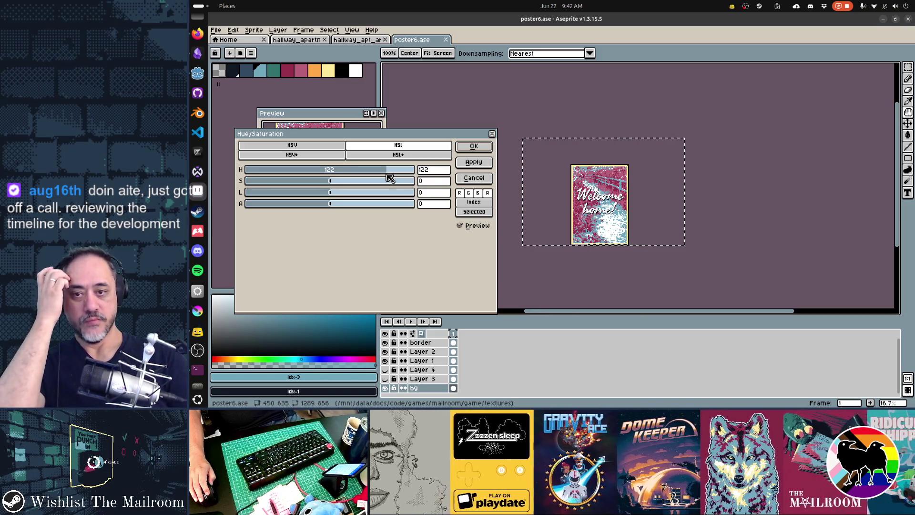
mouse_move(390, 178)
mouse_down()
mouse_move(423, 180)
mouse_move(319, 180)
mouse_up()
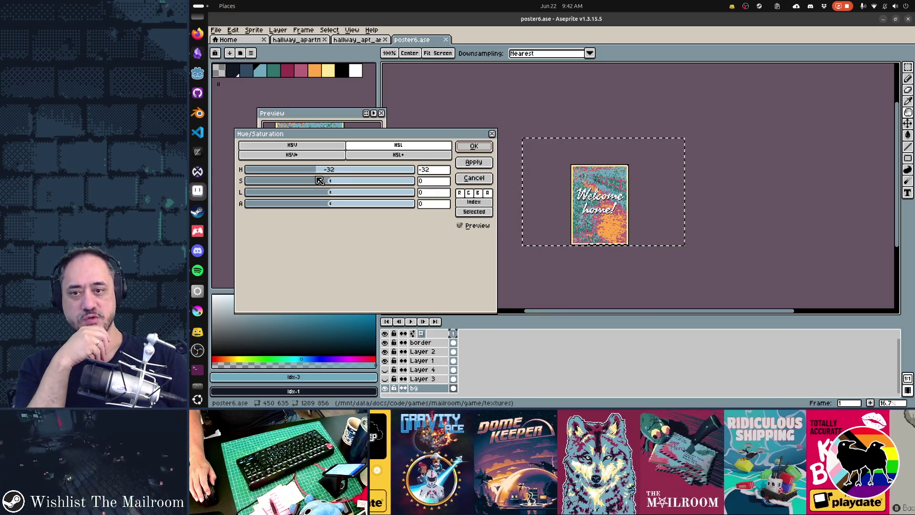
drag(319, 180, 398, 179)
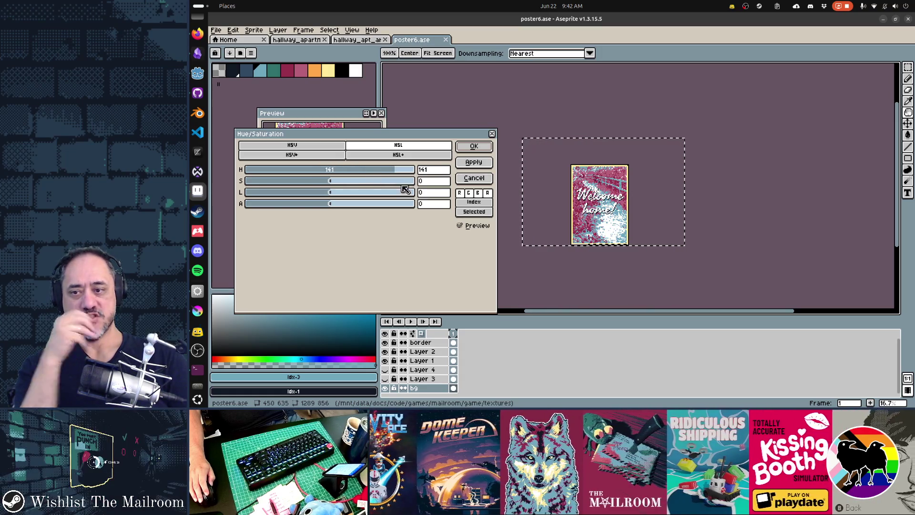
click(475, 145)
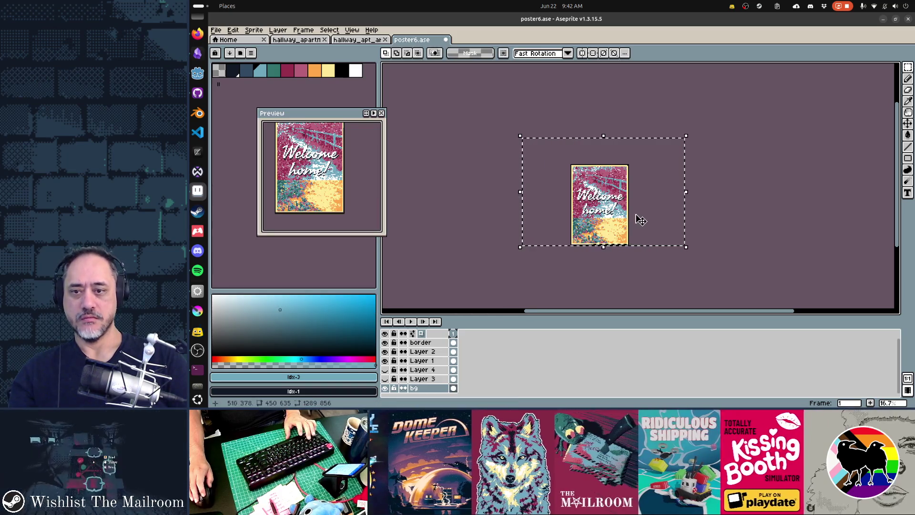
scroll(611, 231, up, 1)
Undo the pink hue shift, keeping the poster selection.
key(ctrl+d)
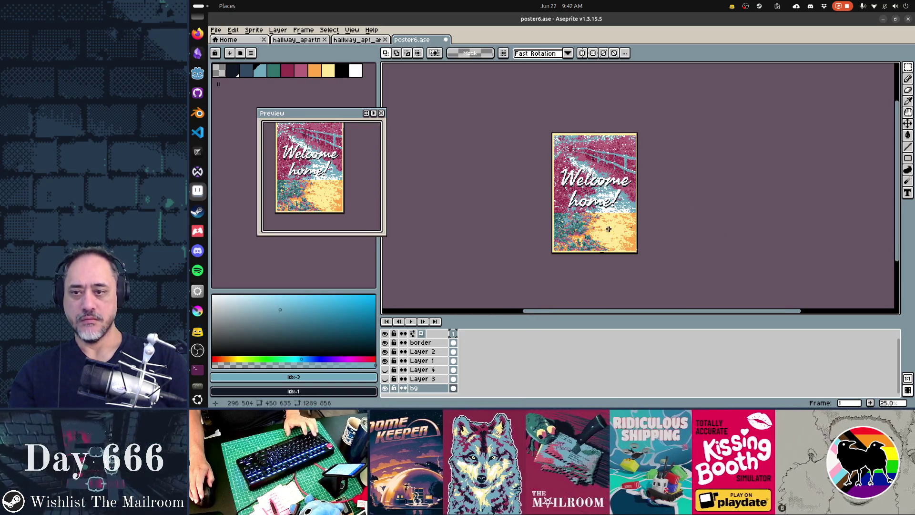
scroll(613, 233, up, 1)
key(ctrl+z)
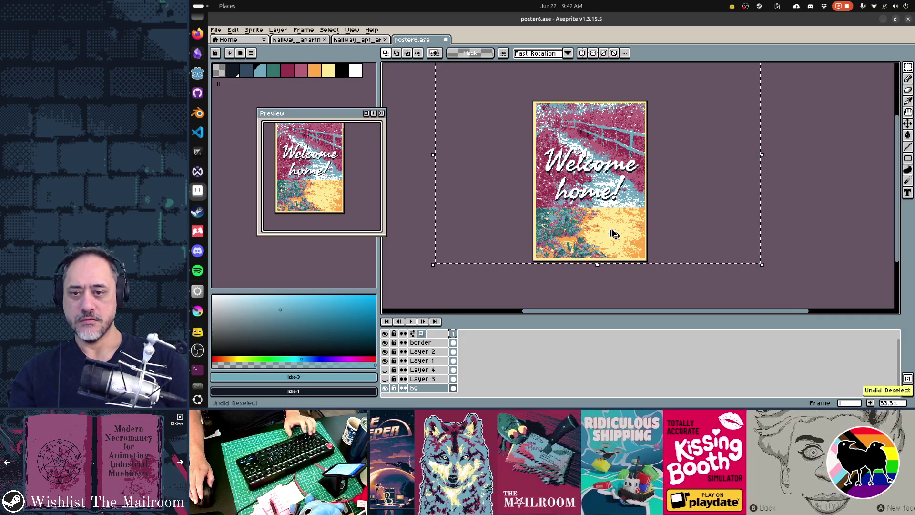
key(ctrl+z)
Re-hue the poster by H -16 to teal and orange and save poster6.ase.
key(ctrl+u)
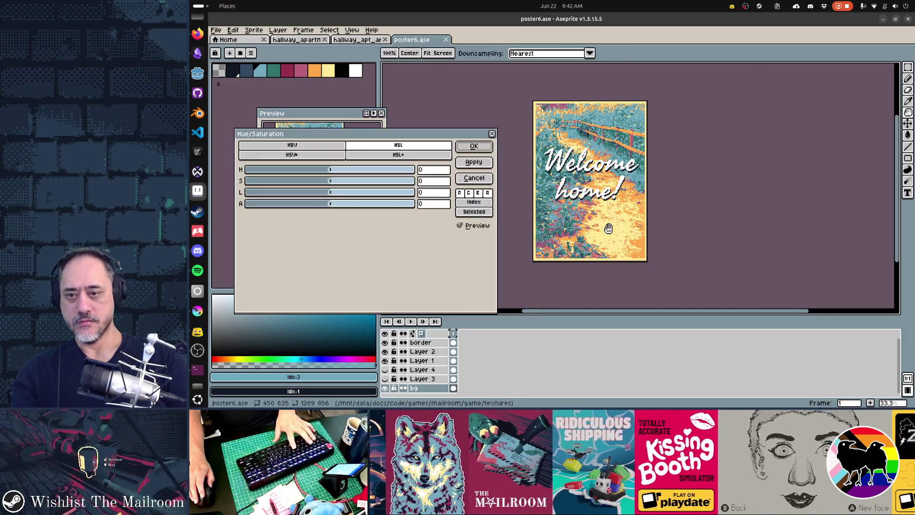
mouse_move(334, 170)
mouse_down()
mouse_move(420, 177)
mouse_move(254, 168)
mouse_move(418, 179)
mouse_move(329, 179)
mouse_up()
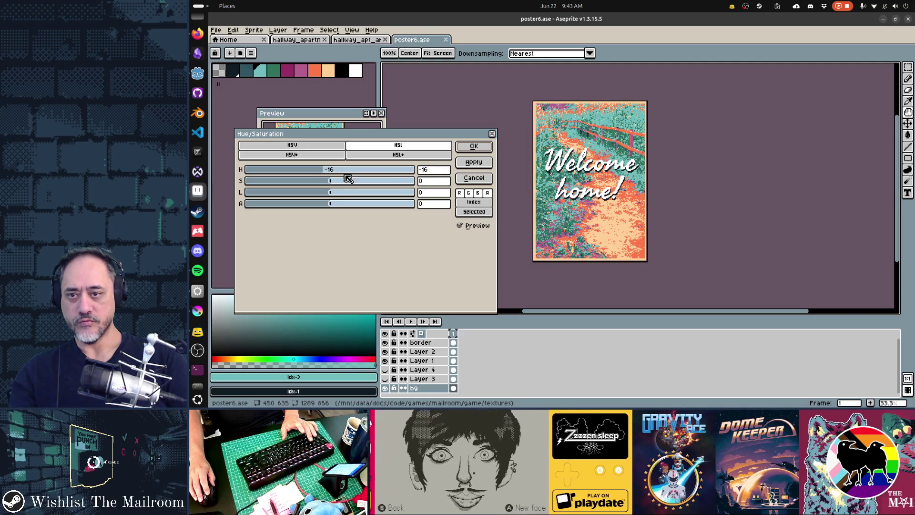
click(474, 146)
key(ctrl+s)
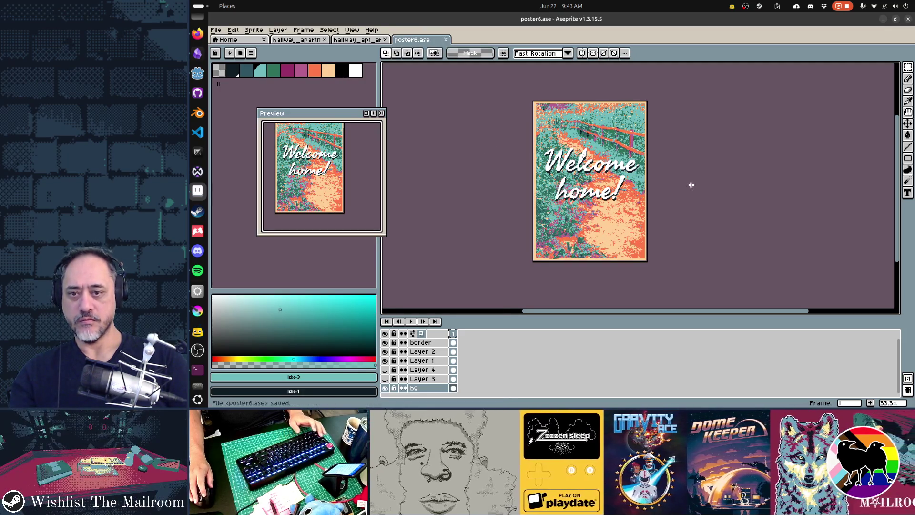
key(alt+Tab)
key(alt+Tab)
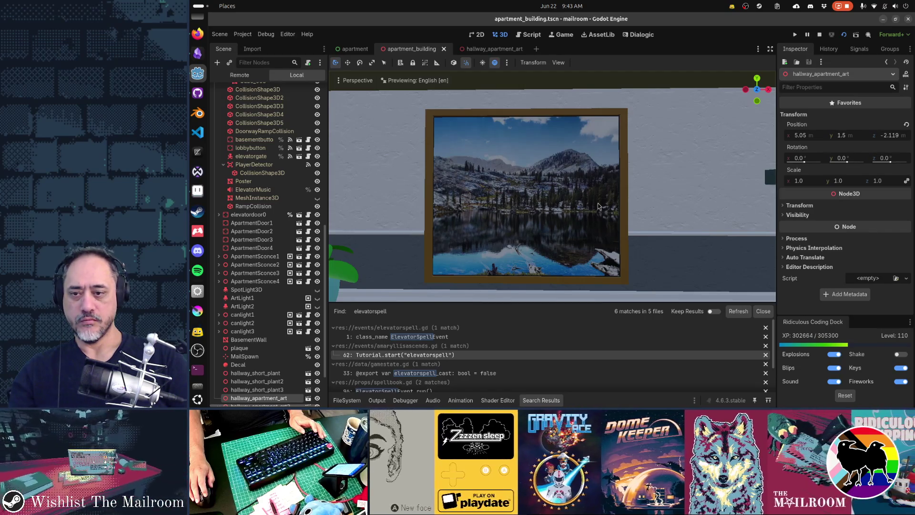
Compare the re-hued poster in Aseprite, then move up close to it in the game's hallway.
key(alt+Tab)
key(alt+Tab)
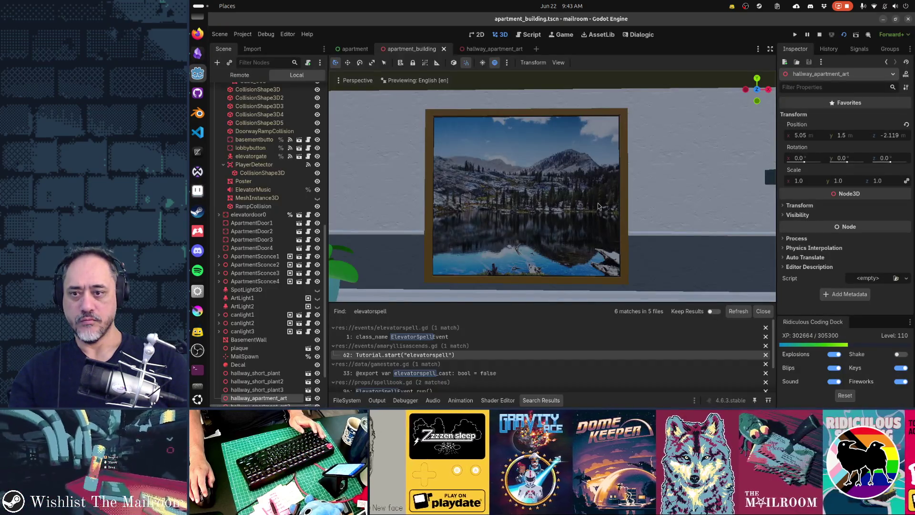
key(alt+Tab)
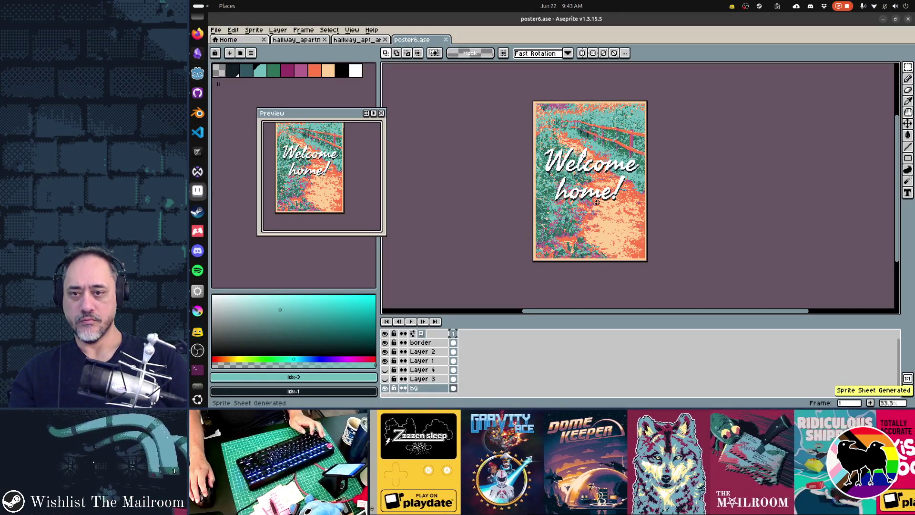
key(alt+Tab)
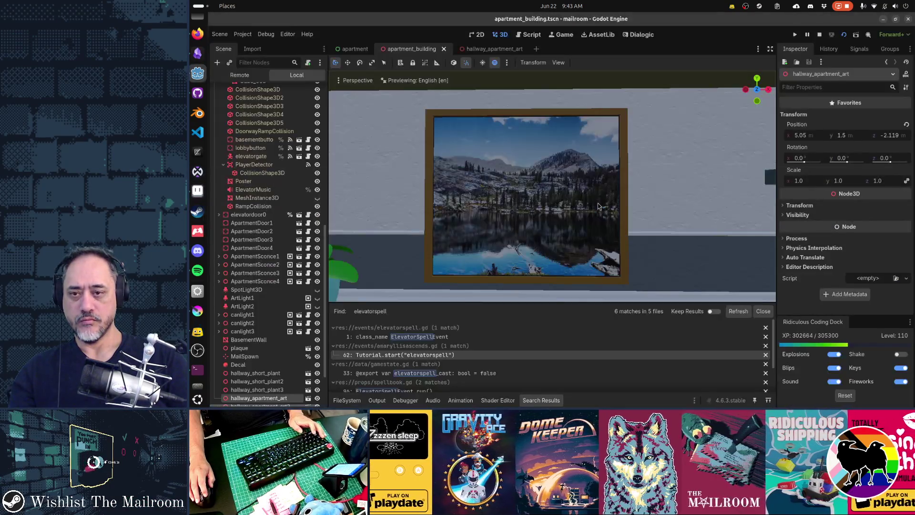
key(alt+Tab)
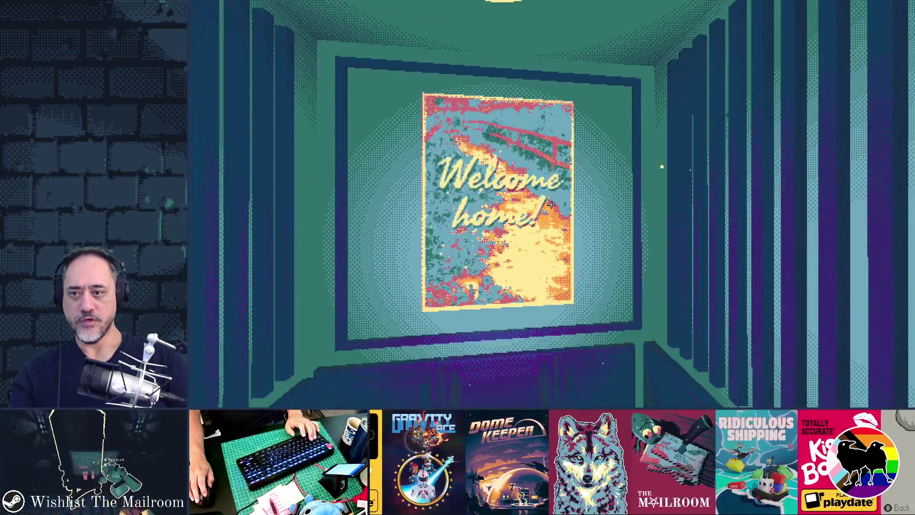
click(551, 204)
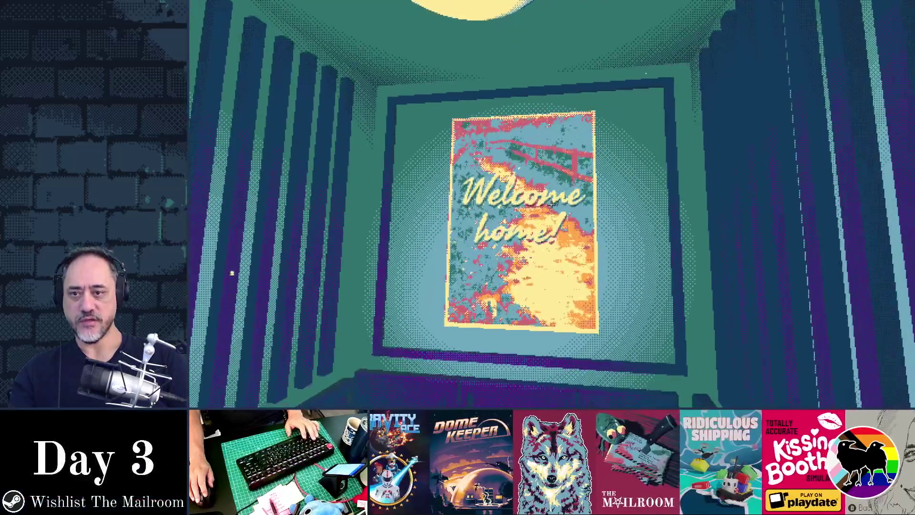
key(alt+Tab)
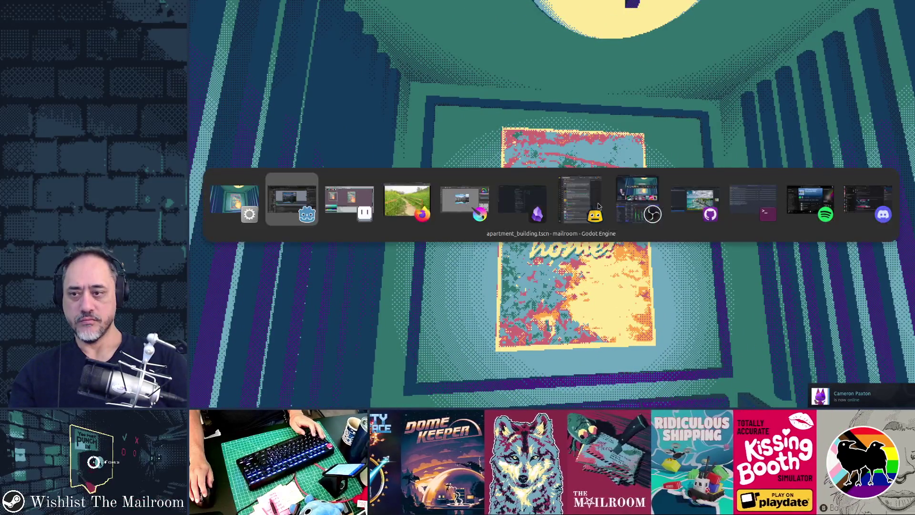
key(Tab)
key(Tab)
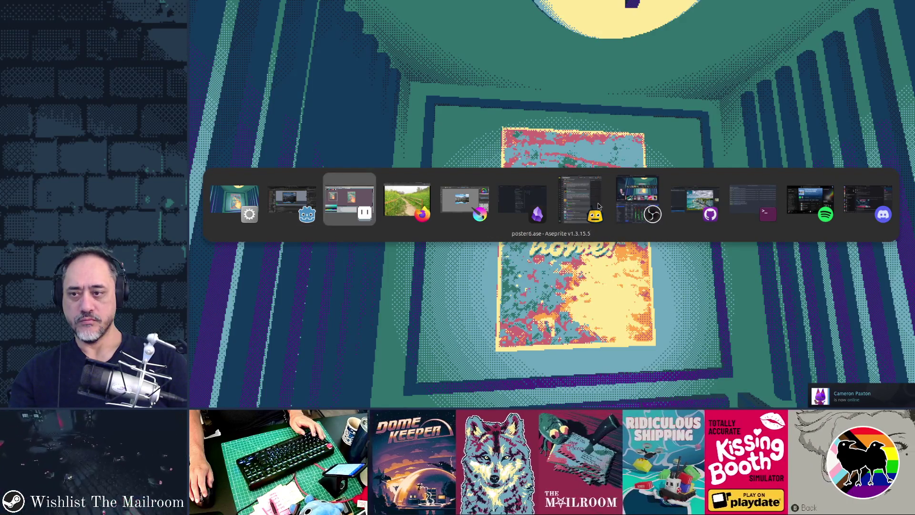
key(Escape)
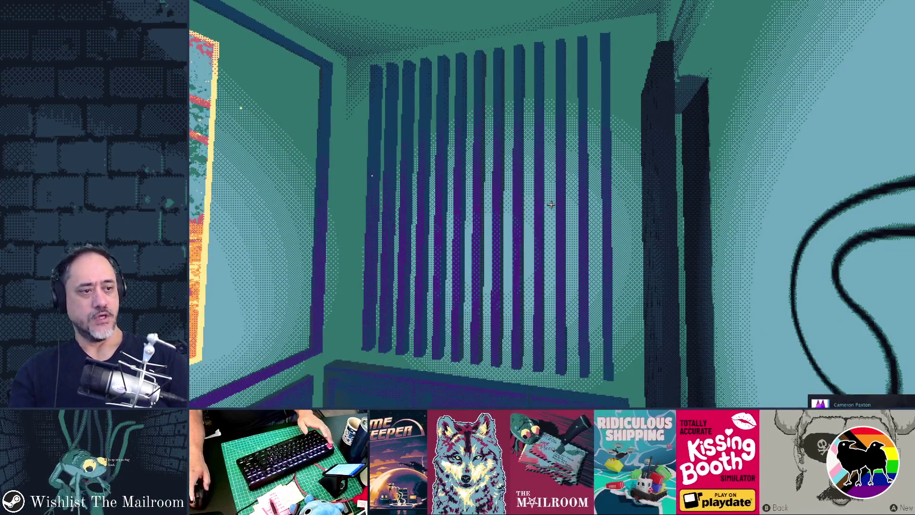
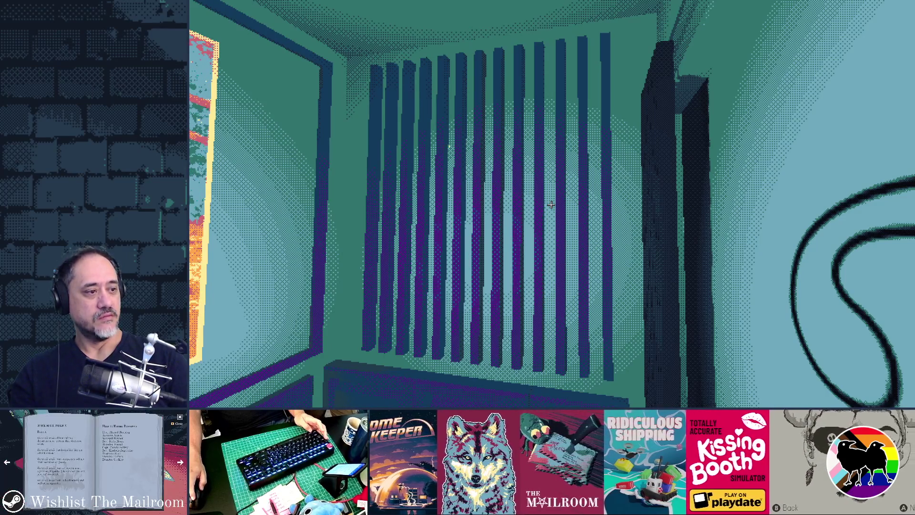
Bring the Google Photos hillside pylon picture up in front of the running game.
key(alt+Tab)
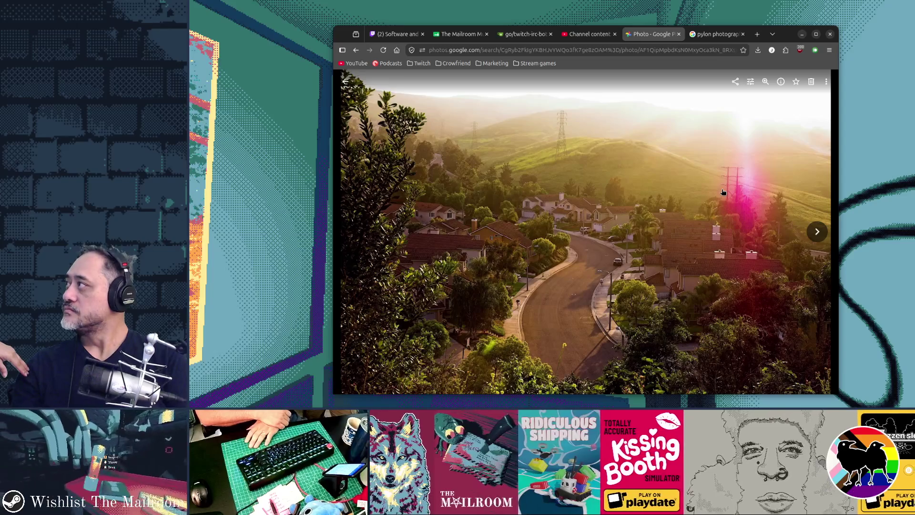
key(XF86AudioMicMute)
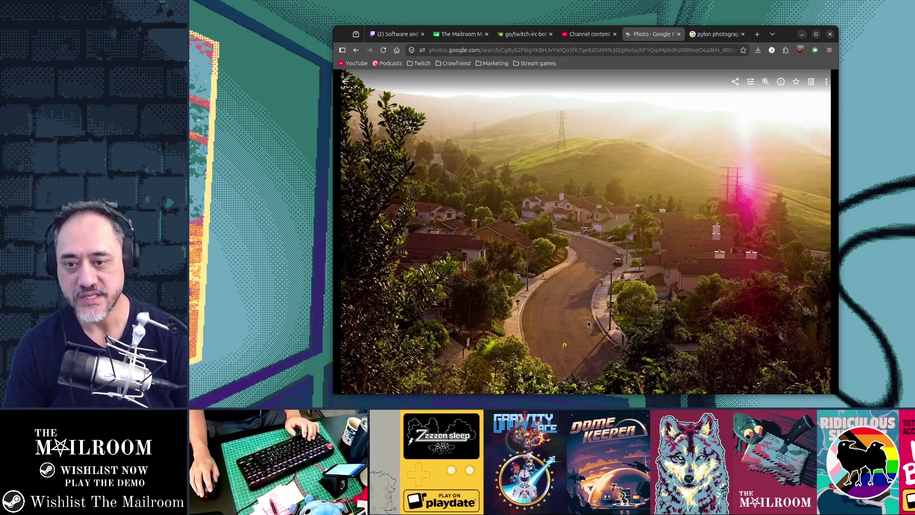
key(Escape)
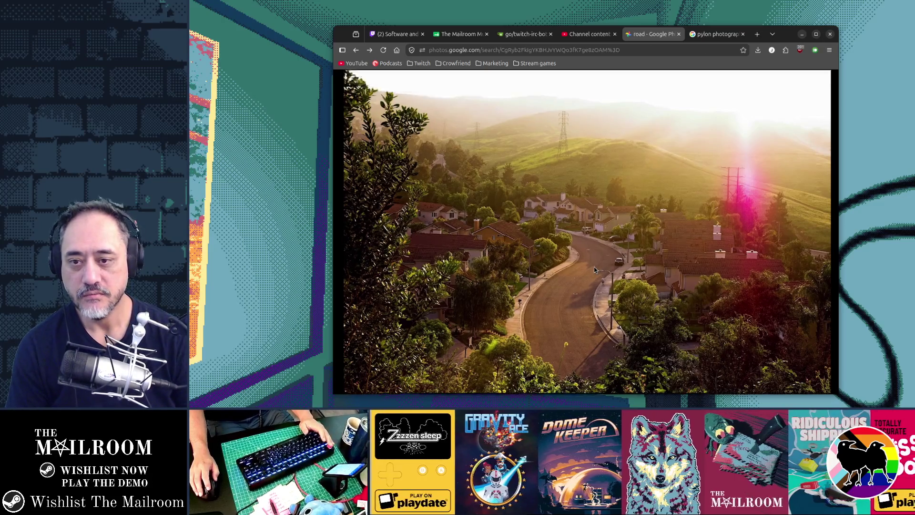
Scroll down the 'road' search results toward the April 2006 photo sections.
scroll(594, 271, down, 2)
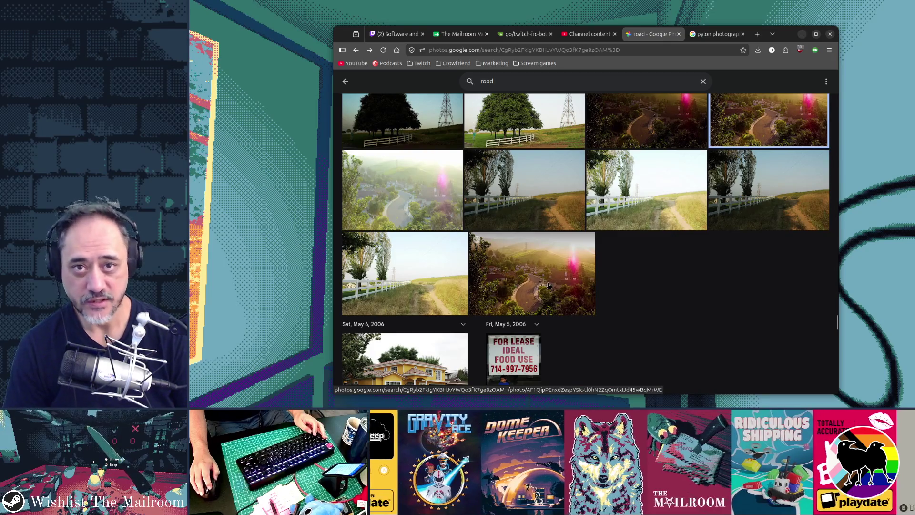
key(super)
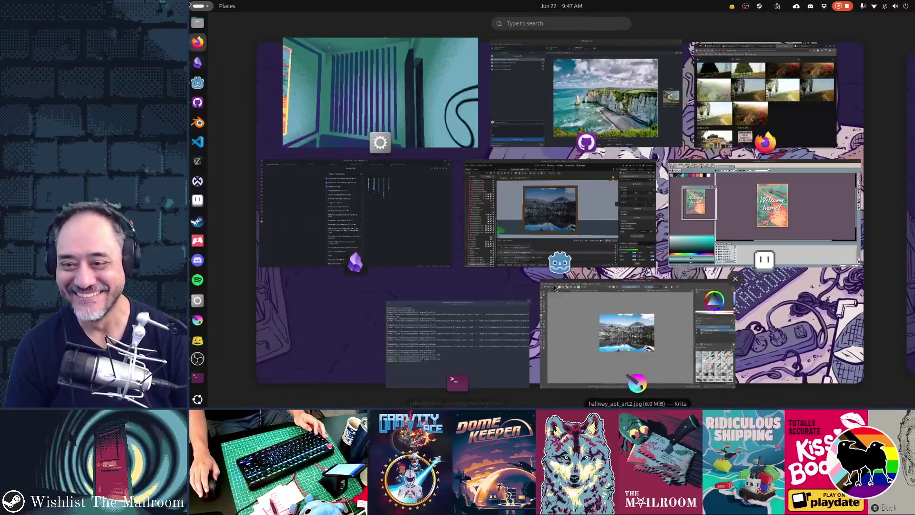
key(super)
scroll(568, 281, down, 15)
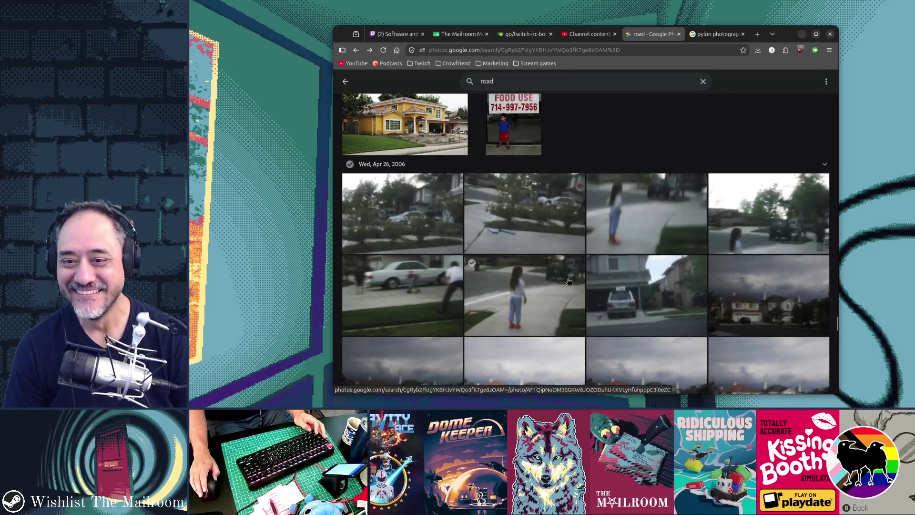
scroll(568, 283, down, 10)
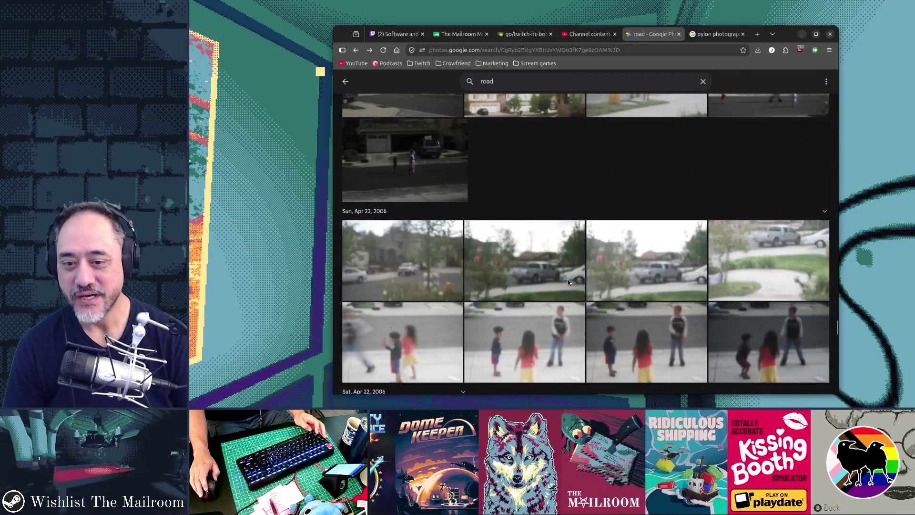
scroll(568, 282, down, 6)
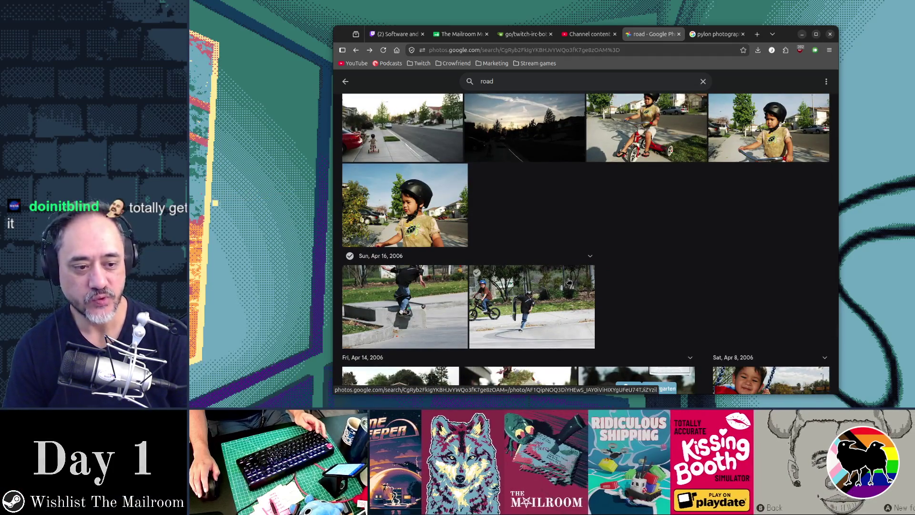
scroll(569, 282, down, 5)
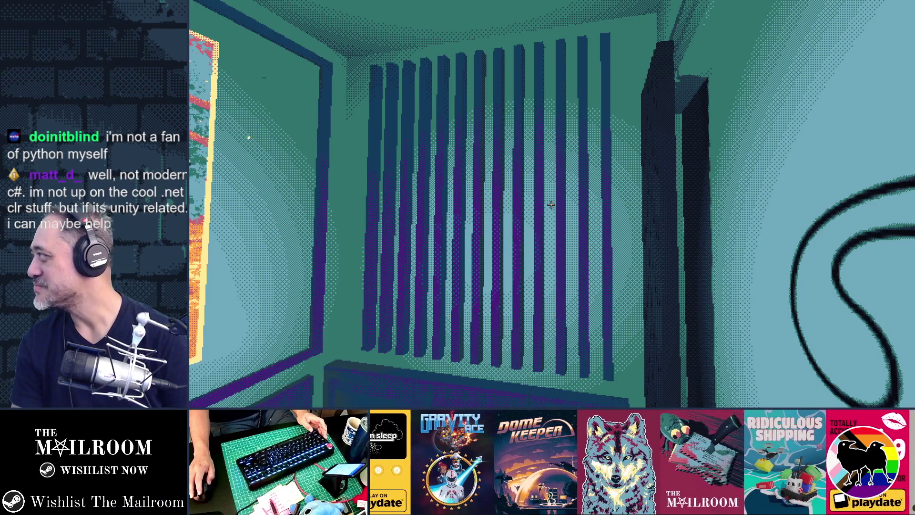
Unmute the microphone and bring the grassy hill path photo back over the game.
key(XF86AudioMicMute)
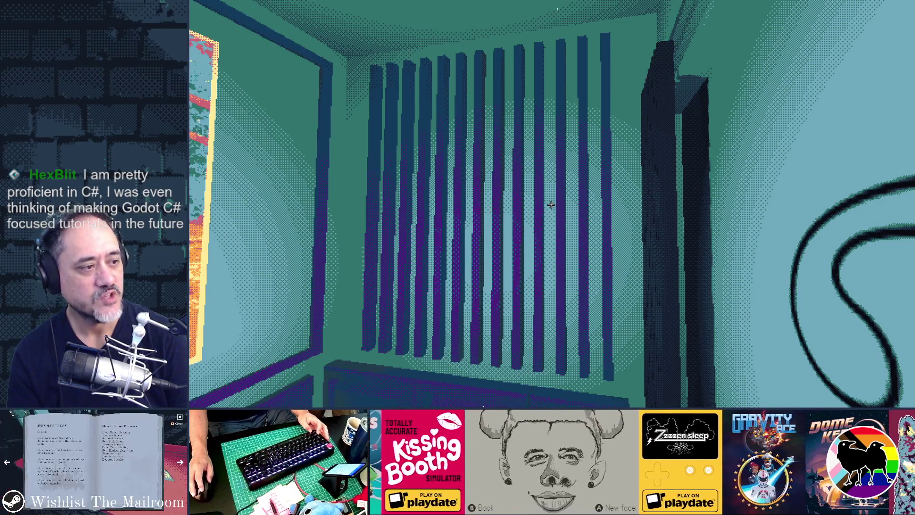
key(alt+Tab)
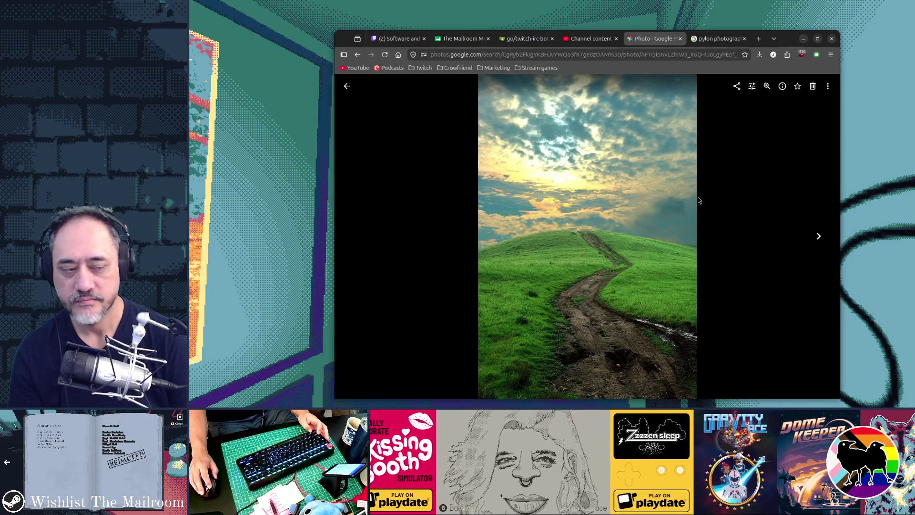
Hide the browser behind the game, then switch to poster6.ase in Aseprite.
key(alt+Tab)
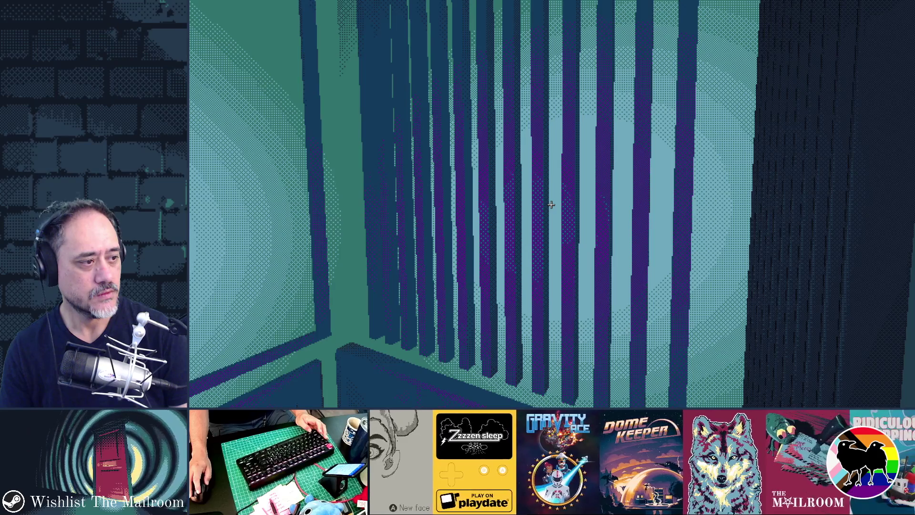
key(alt+Tab)
key(alt+Tab)
key(alt+Tab)
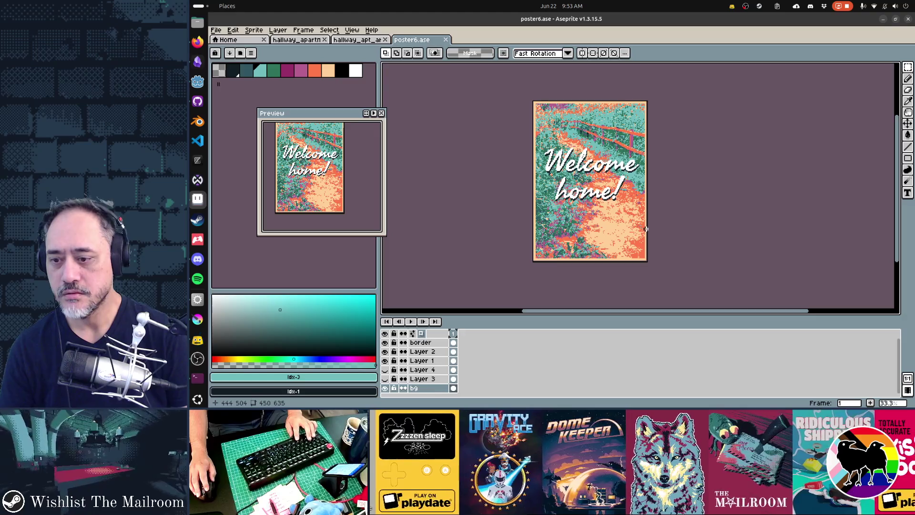
Paste the mountain photo, drag it to frame the mountains behind the lettering, and pick the green colour.
key(ctrl+v)
mouse_move(662, 240)
mouse_down()
mouse_move(691, 231)
mouse_move(658, 180)
mouse_move(693, 238)
mouse_move(633, 242)
mouse_move(686, 244)
mouse_up()
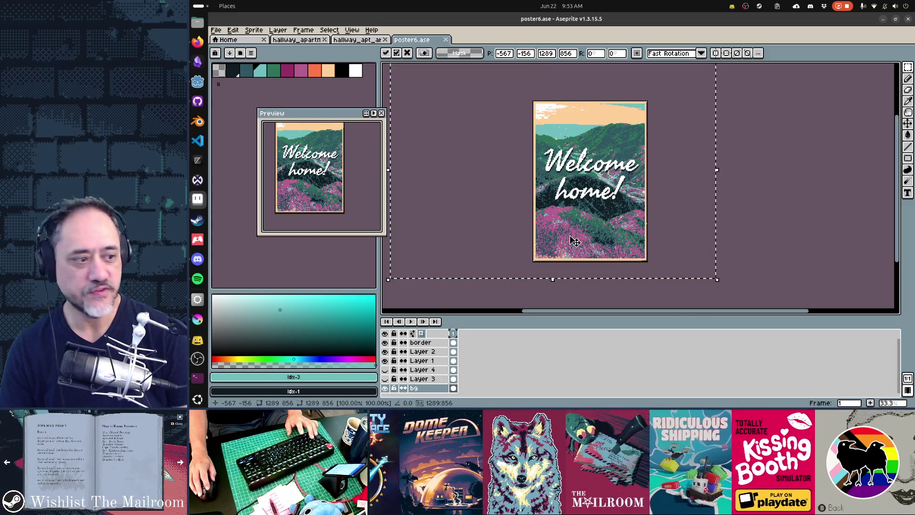
drag(574, 241, 673, 242)
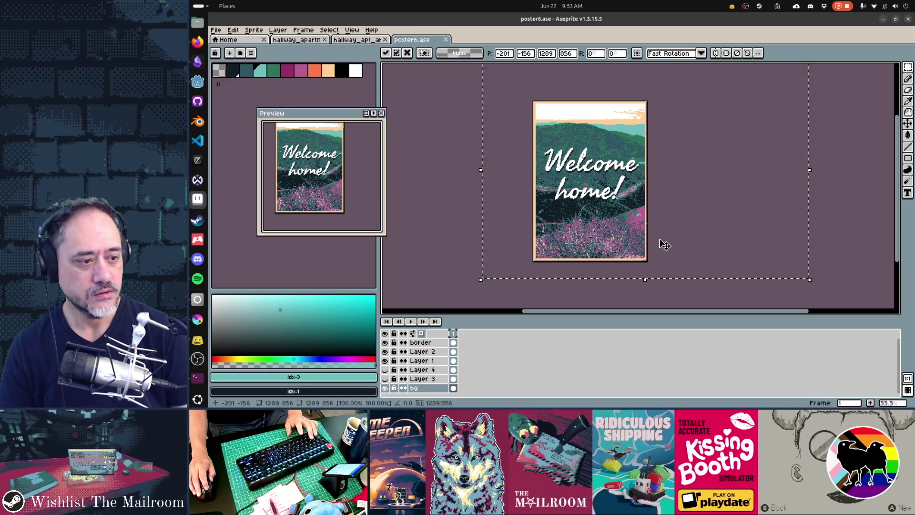
mouse_move(658, 245)
mouse_down()
mouse_move(489, 234)
mouse_move(518, 234)
mouse_up()
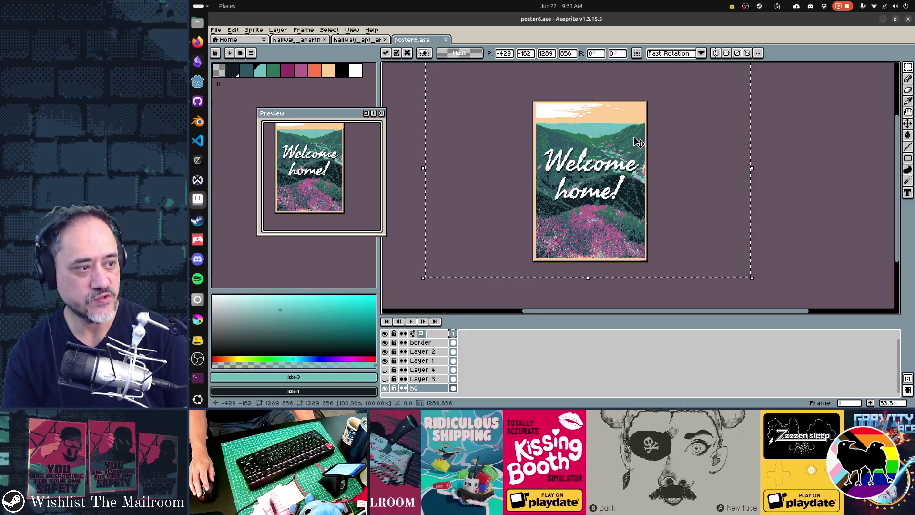
mouse_move(632, 205)
mouse_down()
mouse_move(618, 226)
mouse_move(616, 218)
mouse_up()
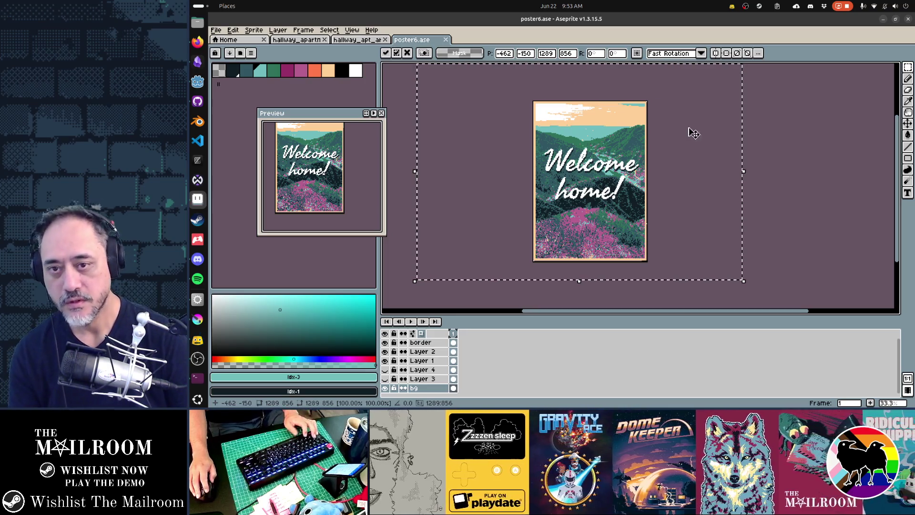
alt+click(643, 115)
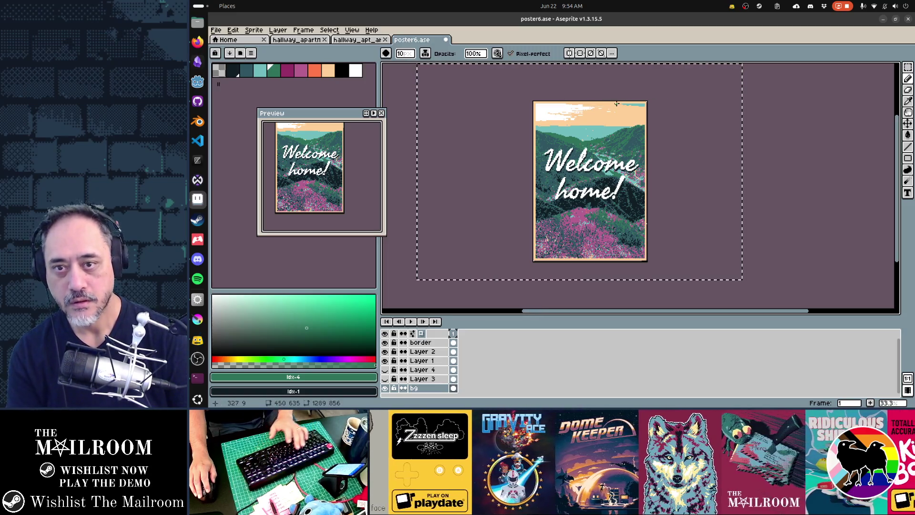
Enlarge the brush by one, pick the peach sky colour, and save poster6.ase.
key(plus)
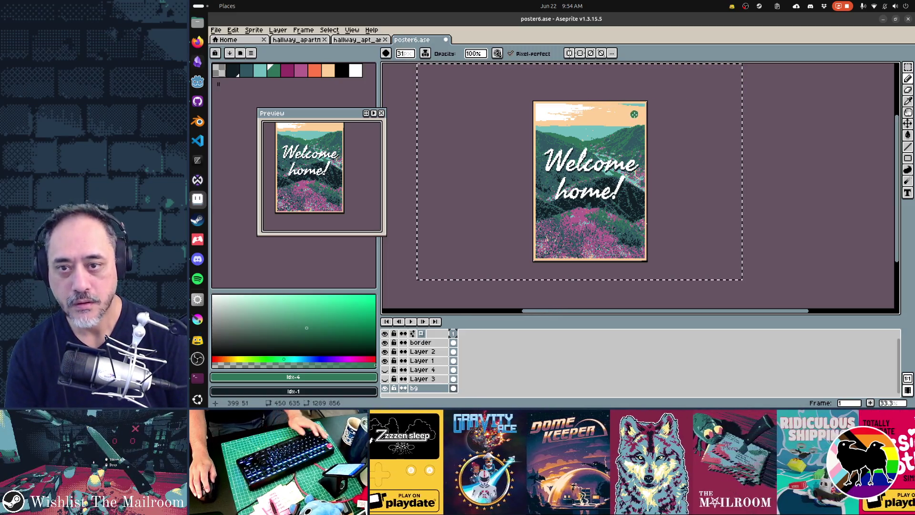
alt+click(625, 105)
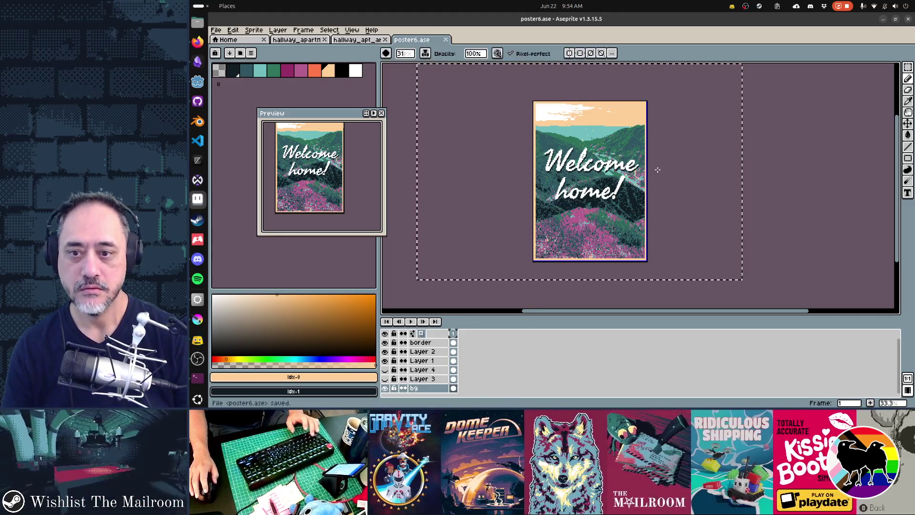
key(ctrl+s)
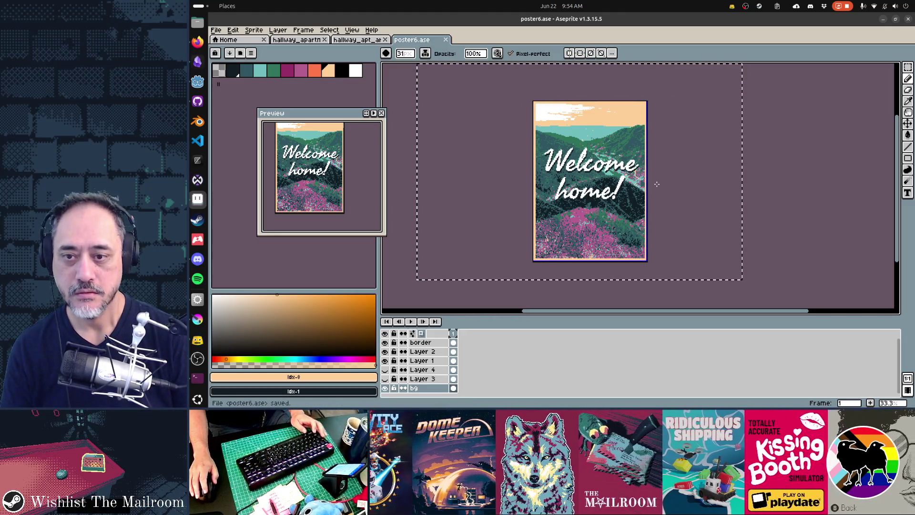
key(alt+Tab)
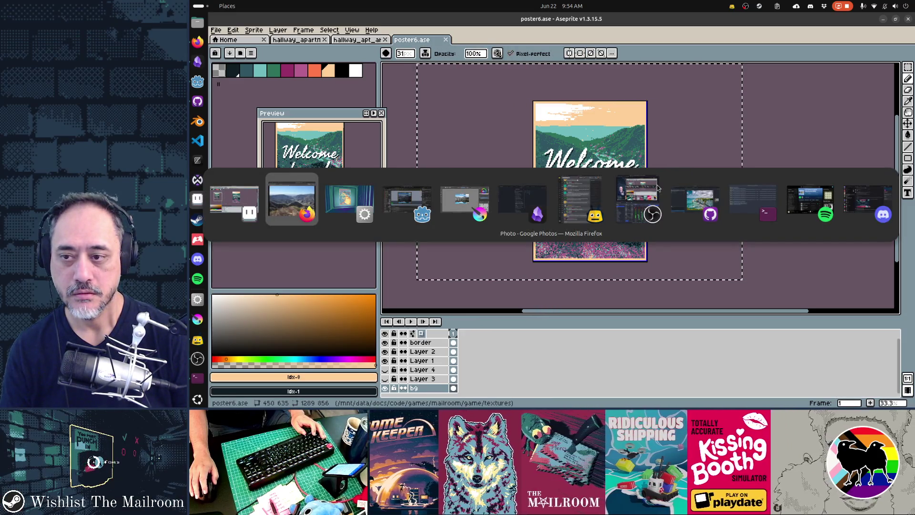
key(Escape)
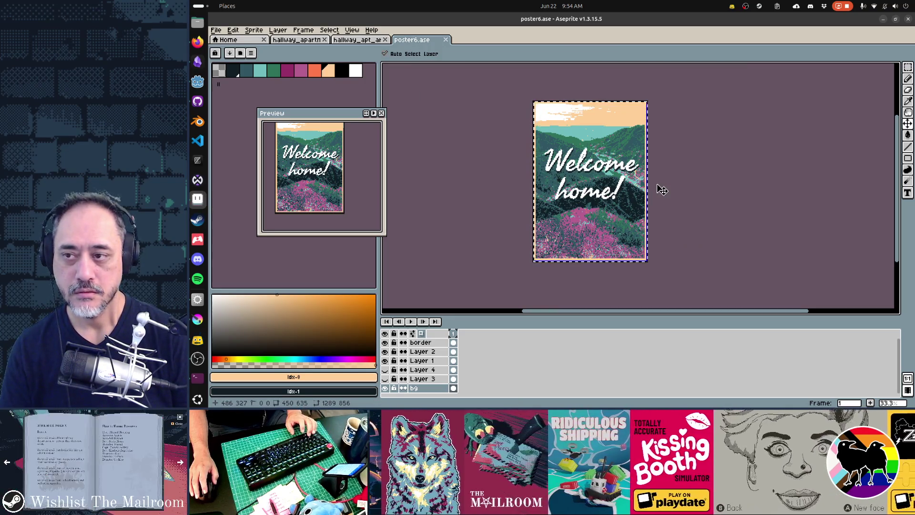
Undo and restore the pasted mountain landscape to compare, then switch to the Godot editor.
key(ctrl+z)
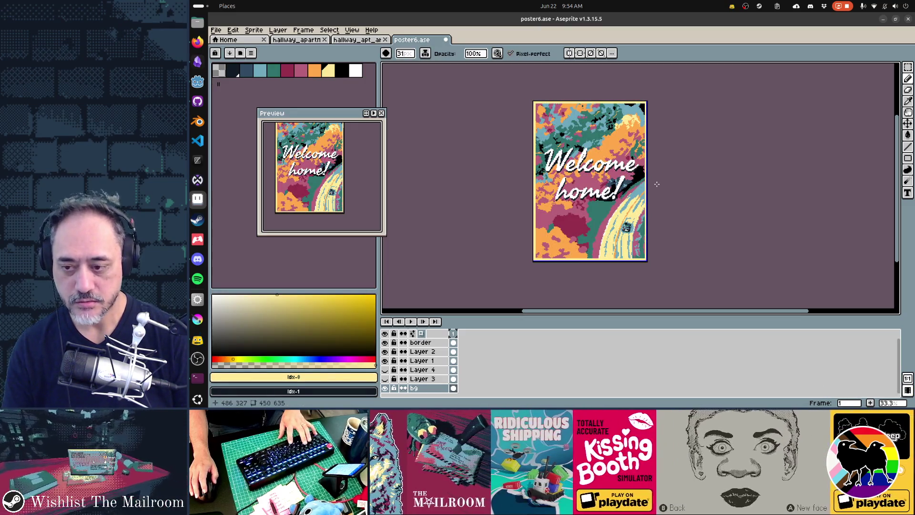
key(ctrl+v)
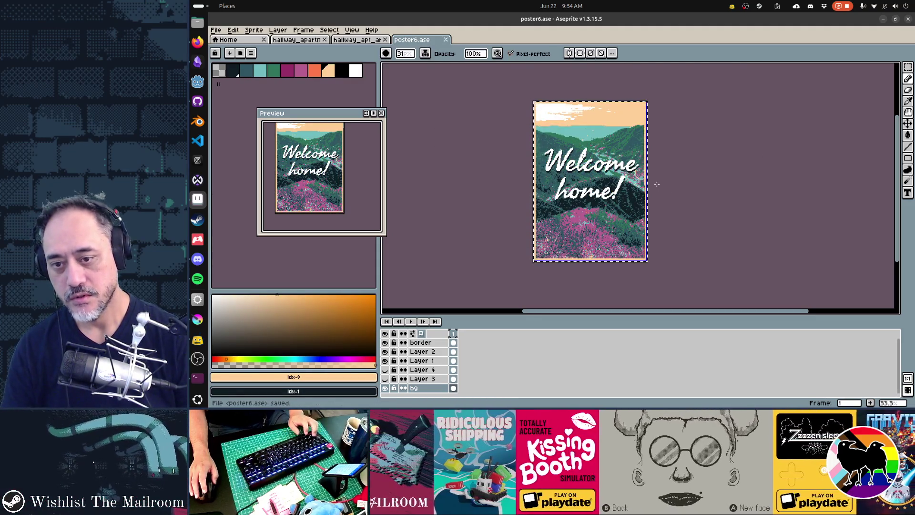
key(alt+Tab)
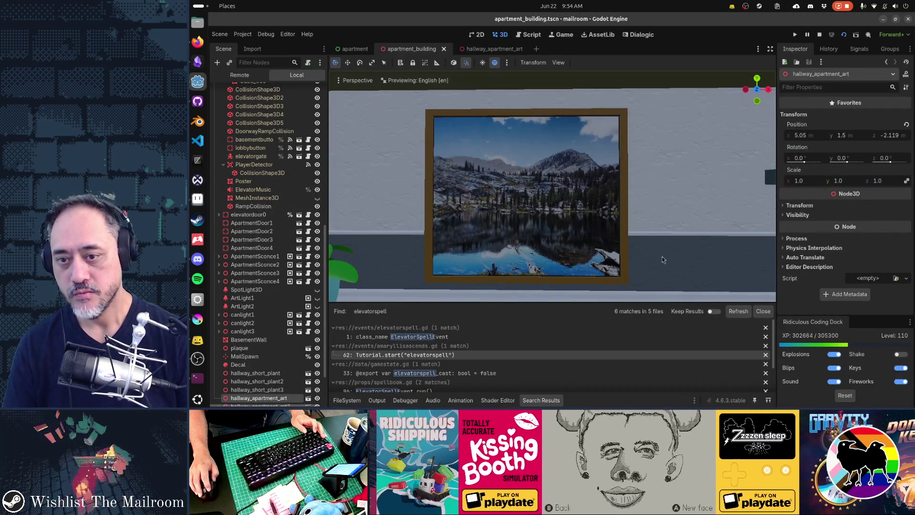
View the mountain-background Welcome home! poster in the running game, then return to poster6.ase.
key(alt+Tab)
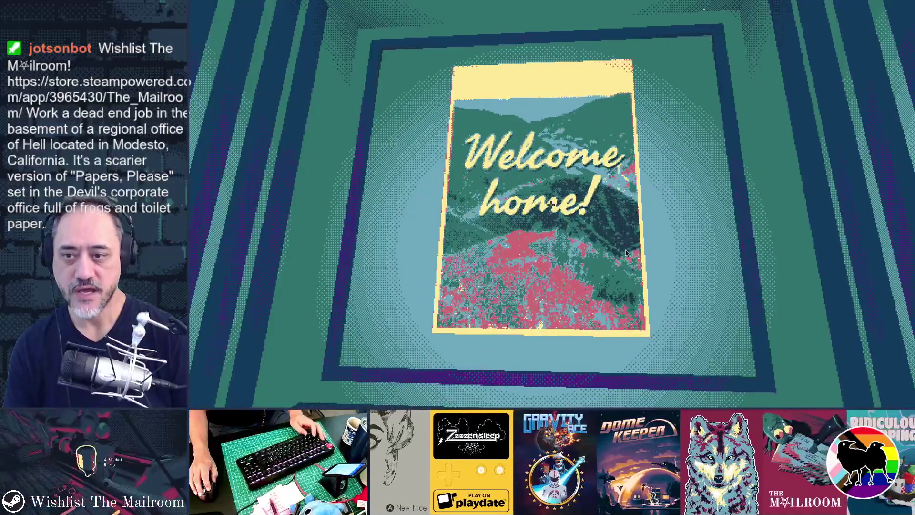
key(alt+Tab)
key(alt+Tab)
key(alt+Tab)
key(alt+shift+Tab)
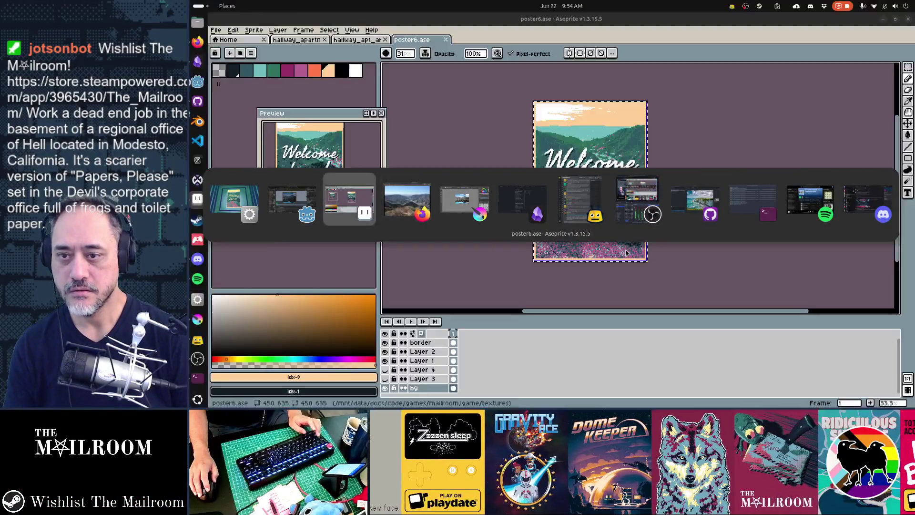
click(583, 133)
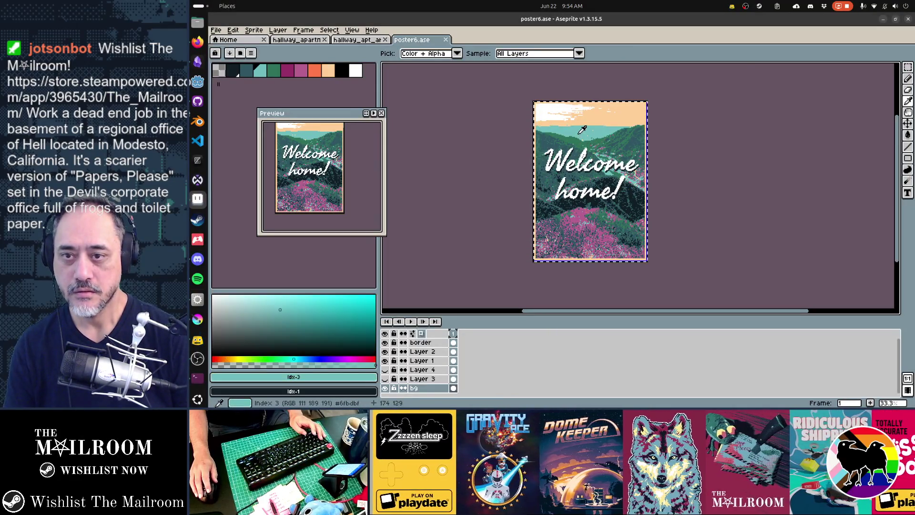
key(b)
key(1)
key(g)
click(600, 113)
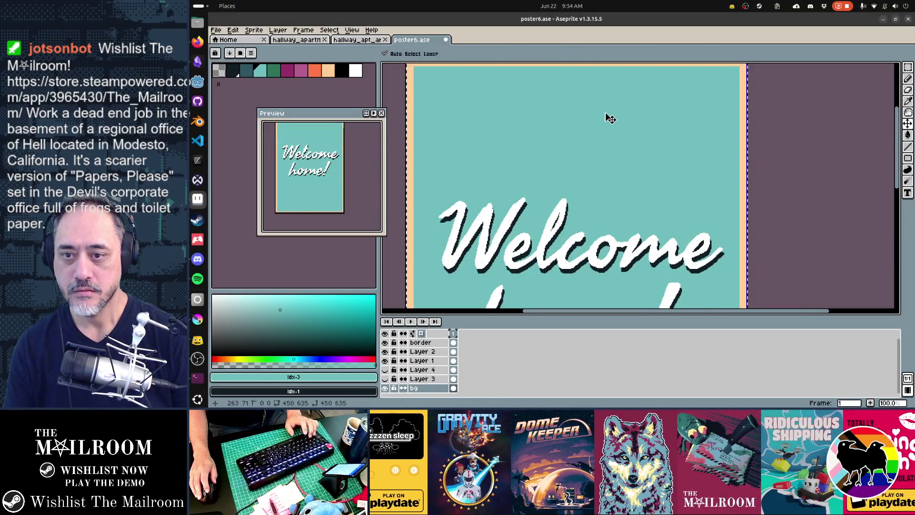
key(ctrl+z)
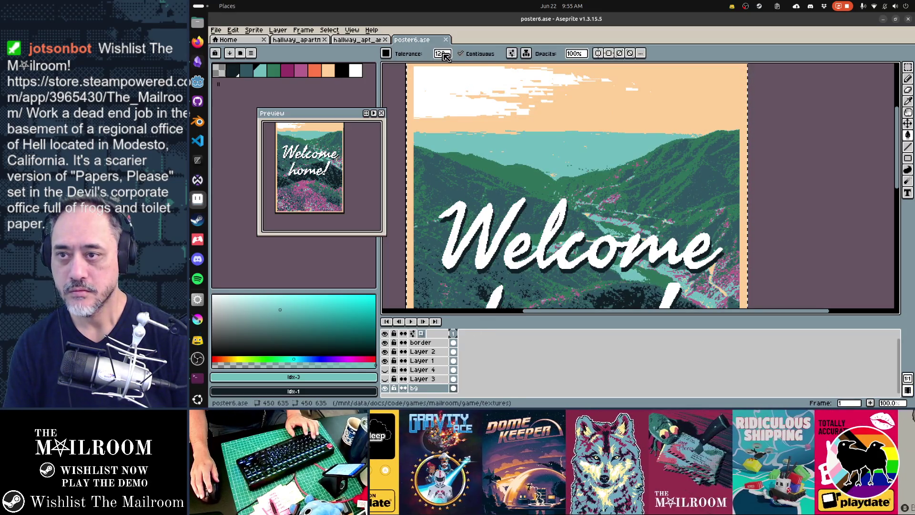
click(443, 54)
click(650, 106)
key(ctrl+z)
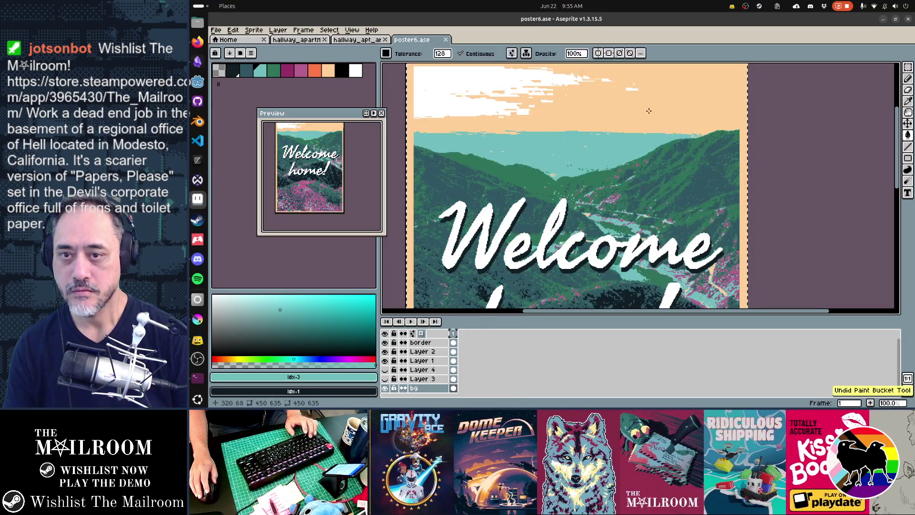
scroll(648, 117, down, 1)
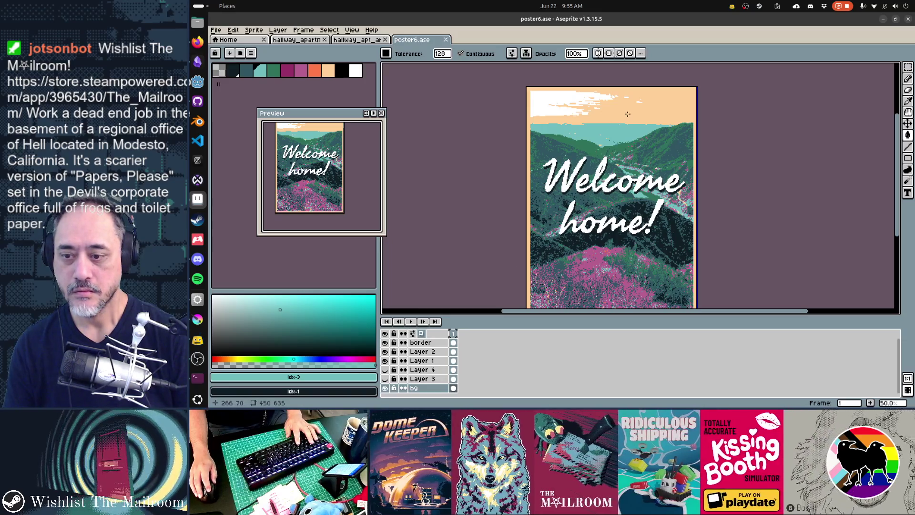
key(ctrl+z)
key(ctrl+y)
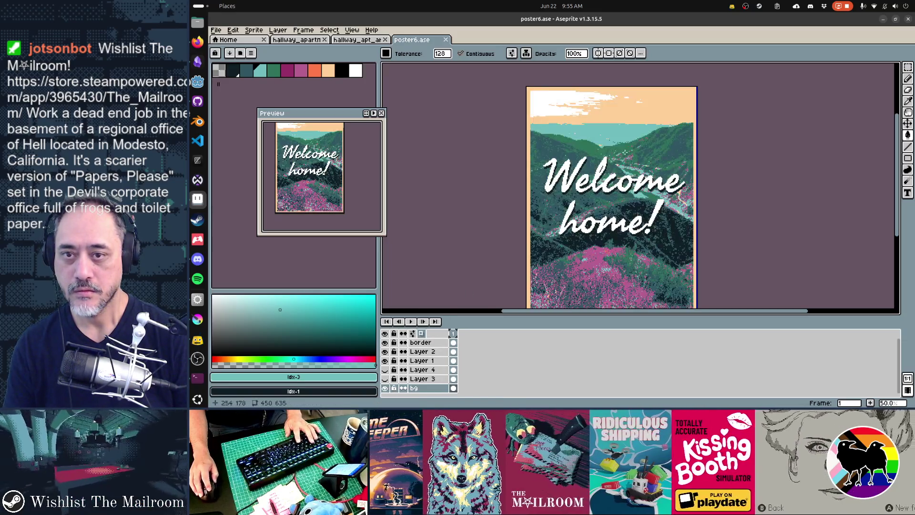
click(650, 120)
key(ctrl+z)
text(0)
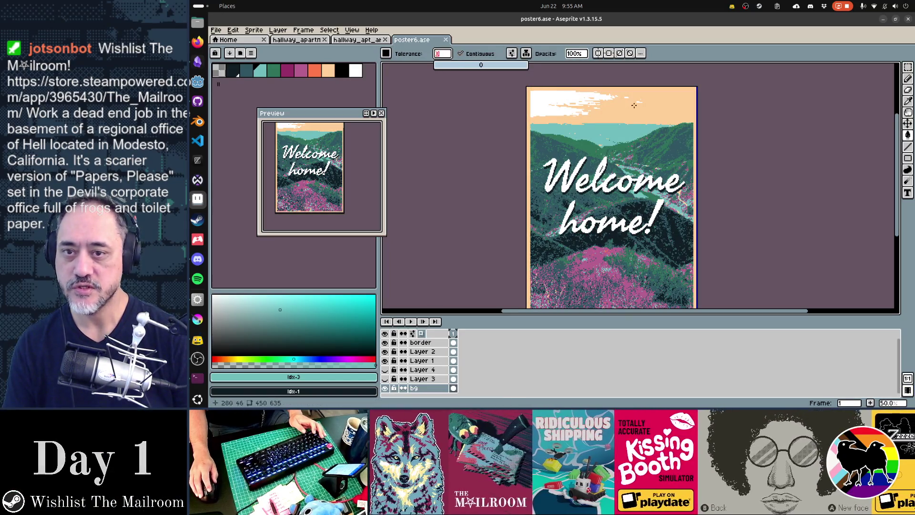
click(651, 117)
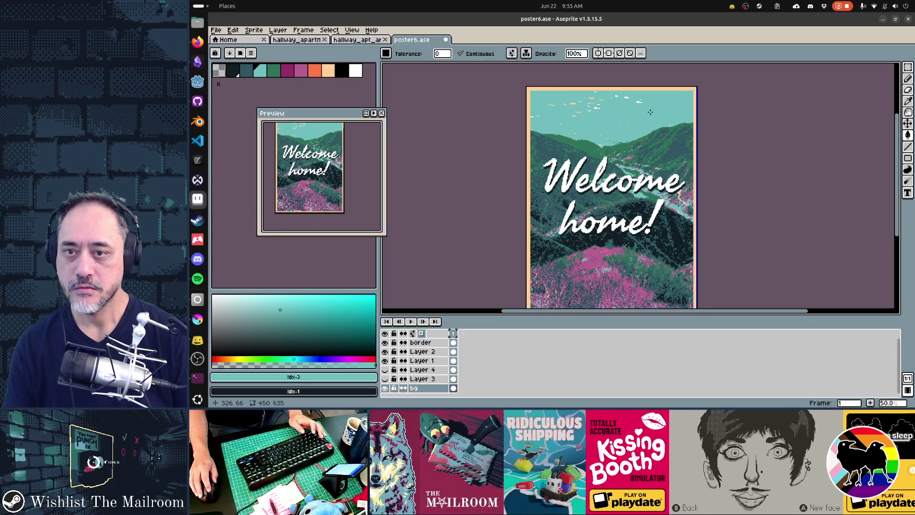
key(ctrl+z)
click(657, 109)
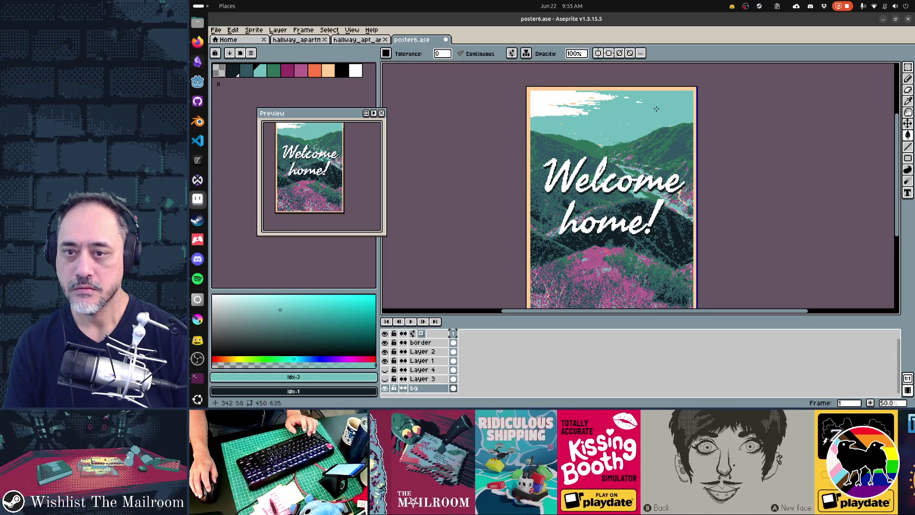
key(ctrl+z)
key(alt+Tab)
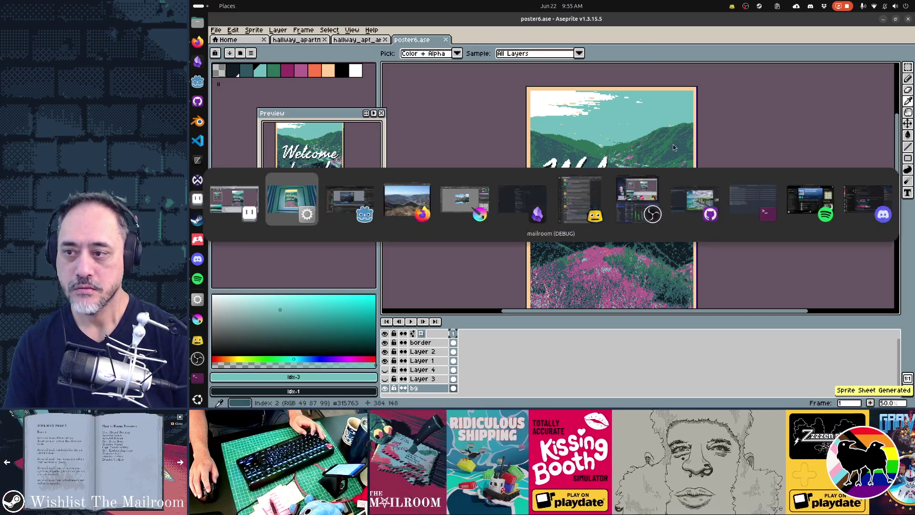
Switch to the running game and step back and forth inspecting the Welcome home! poster.
key(alt+Tab)
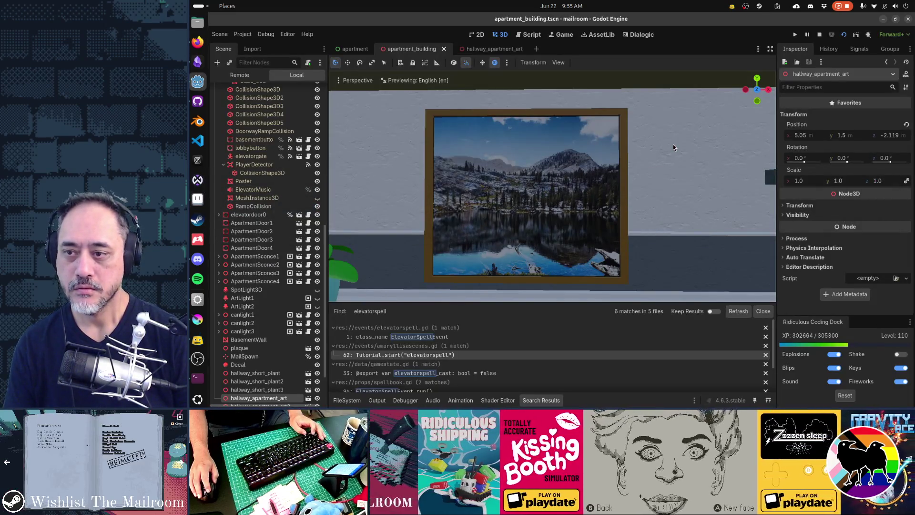
key(alt+Tab)
key(alt+Tab)
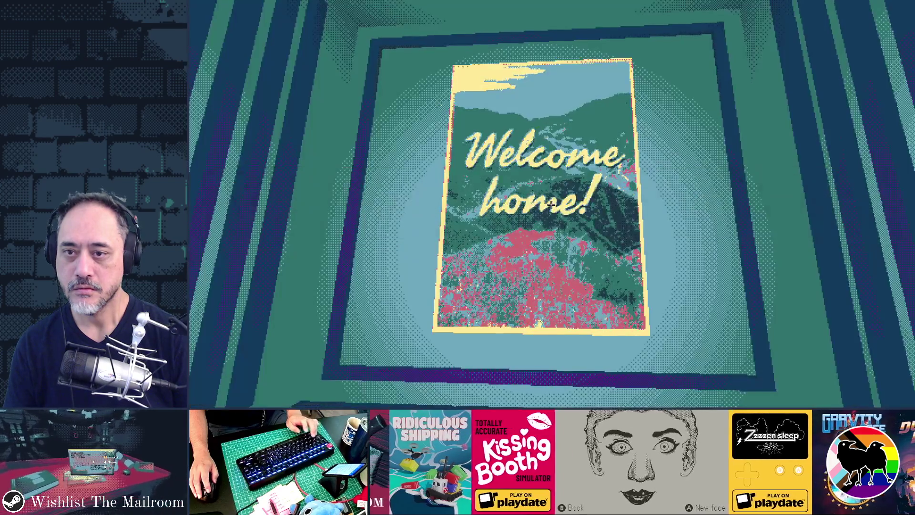
key(s)
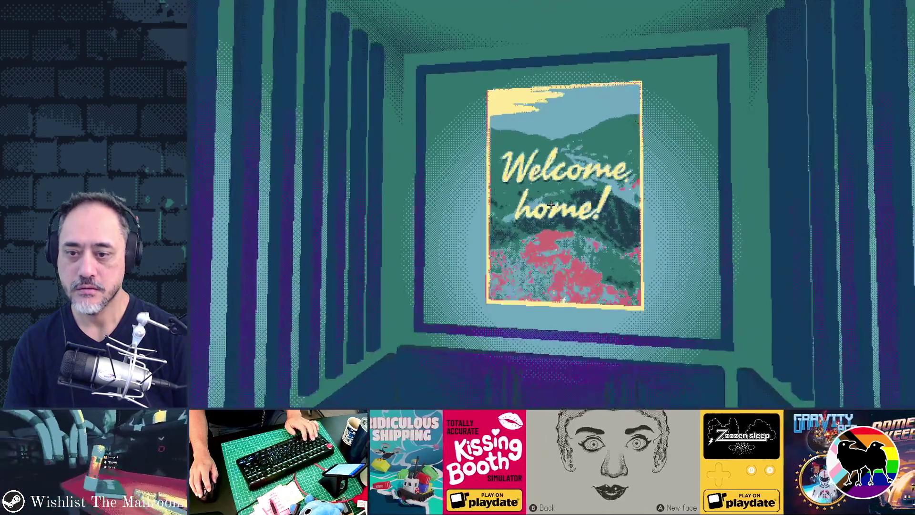
key(w)
key(s)
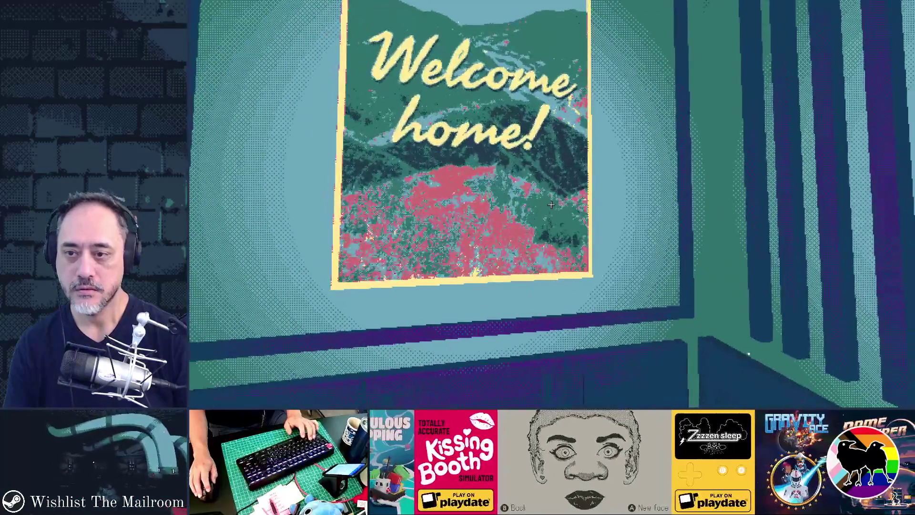
key(w)
key(s)
key(w)
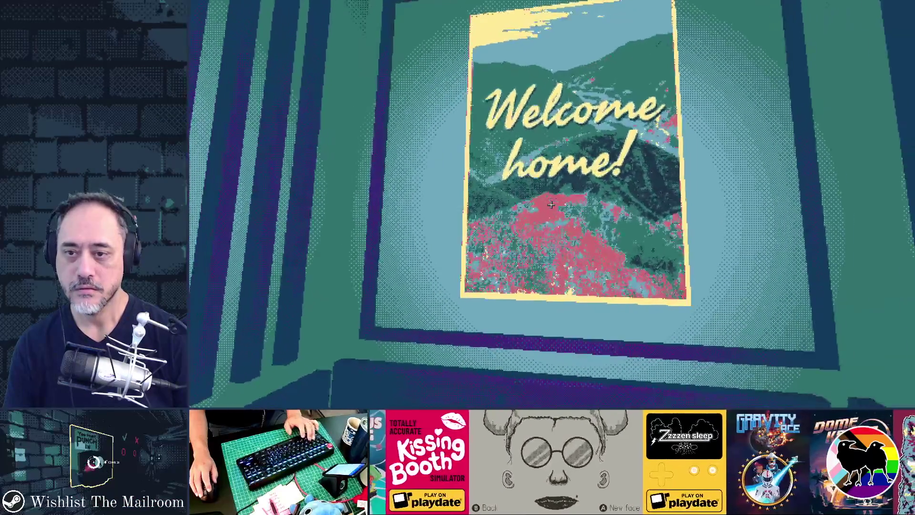
key(s)
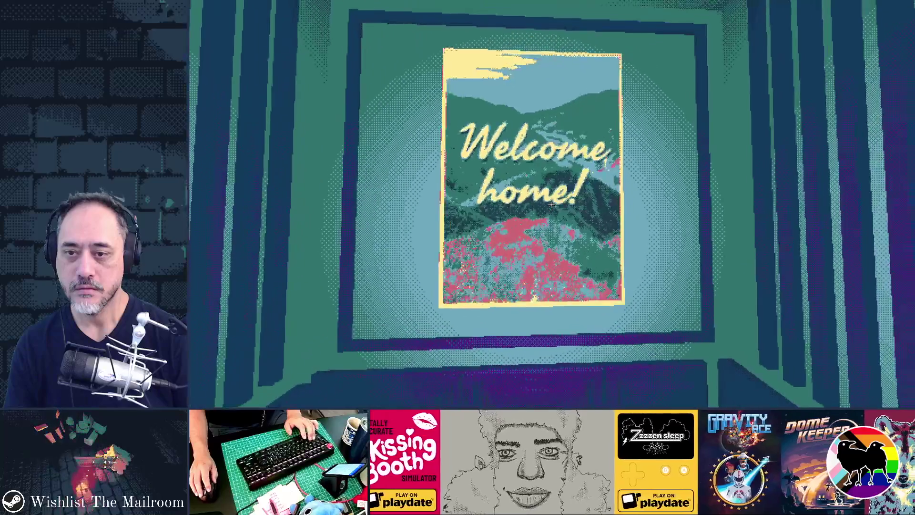
key(w)
key(s)
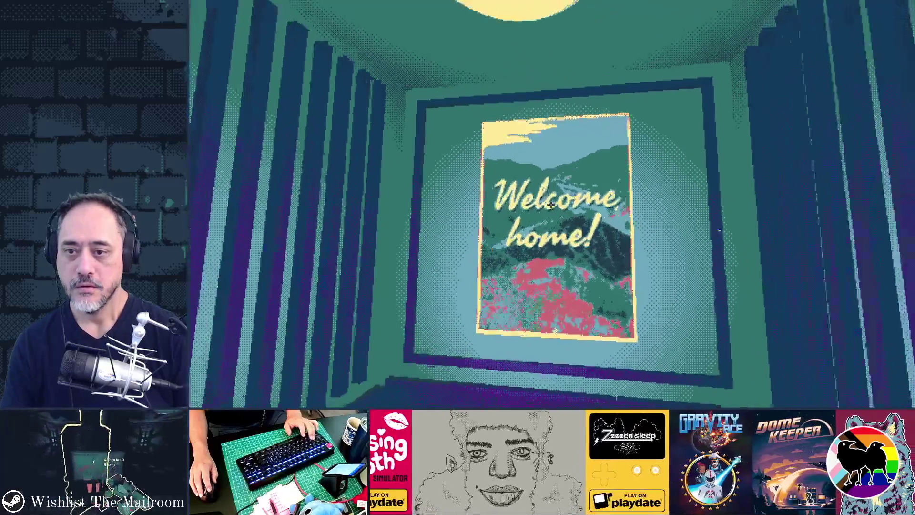
key(w)
key(s)
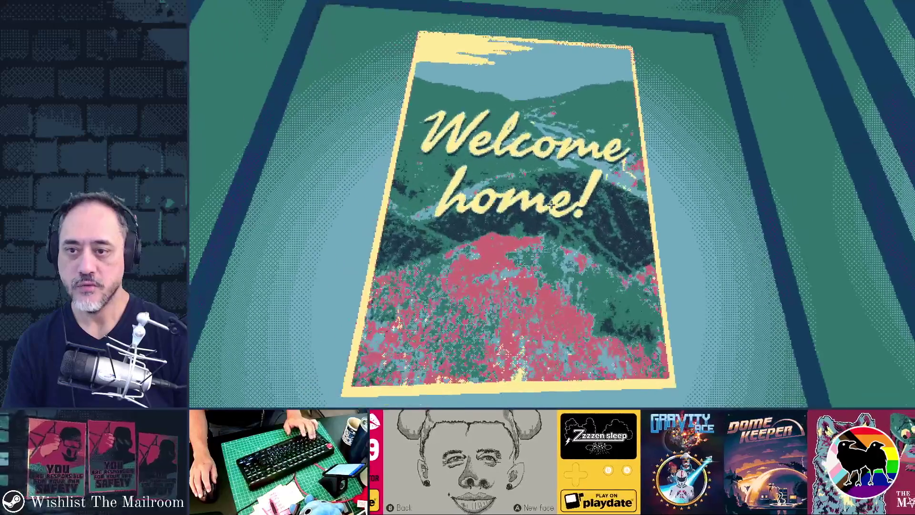
Walk the hallway to view the seascape and landscape paintings, then return to room 3's red door.
key(w)
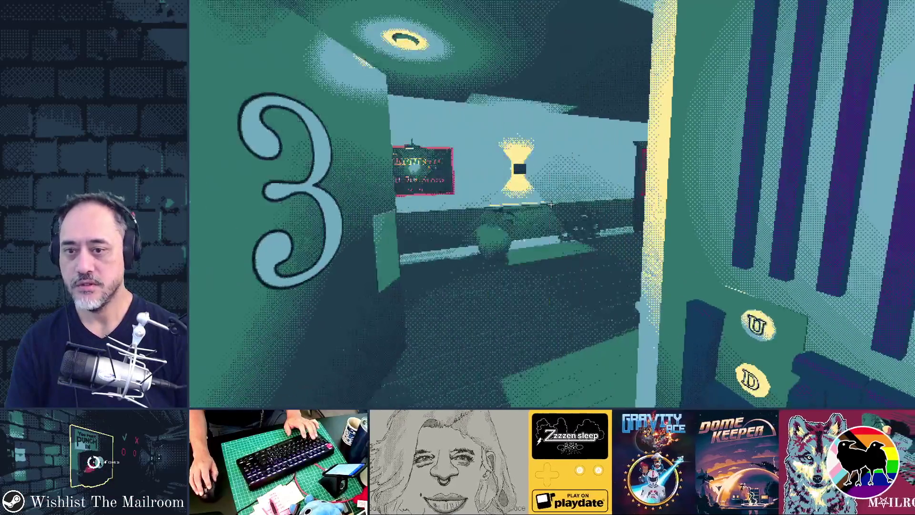
key(w)
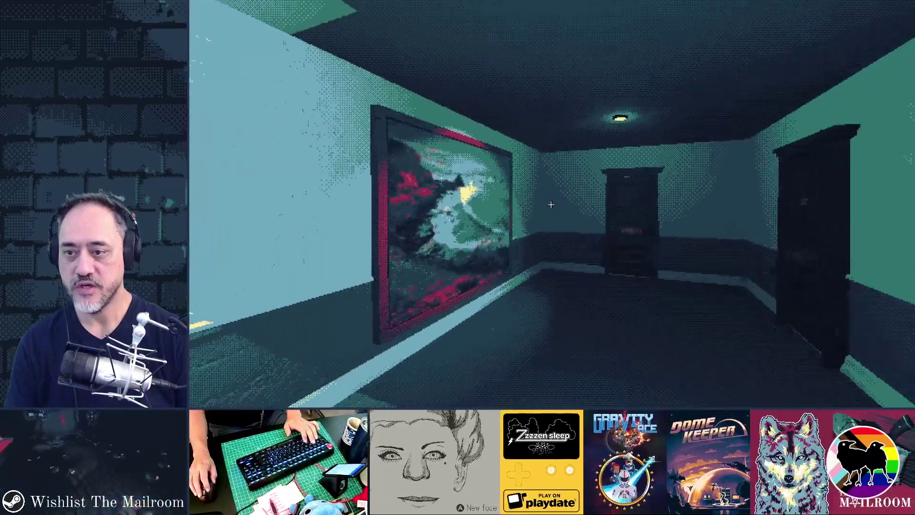
key(d)
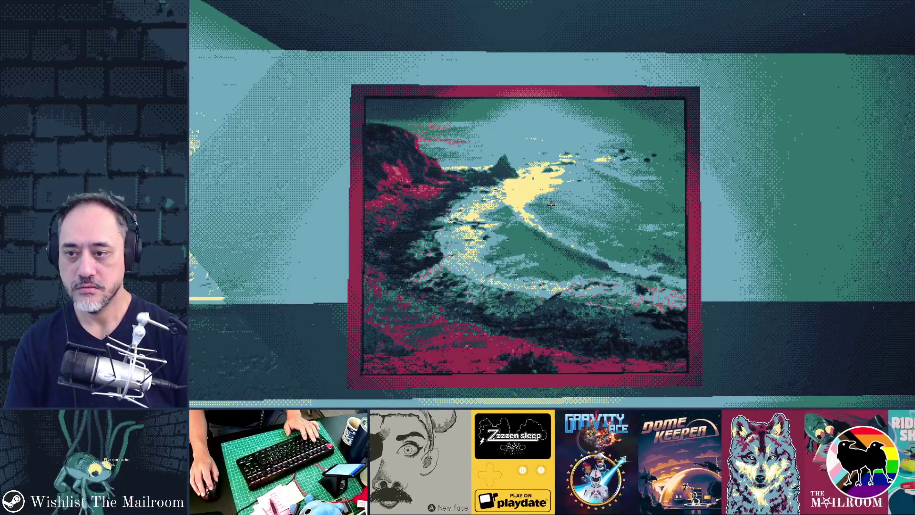
key(Left)
key(w)
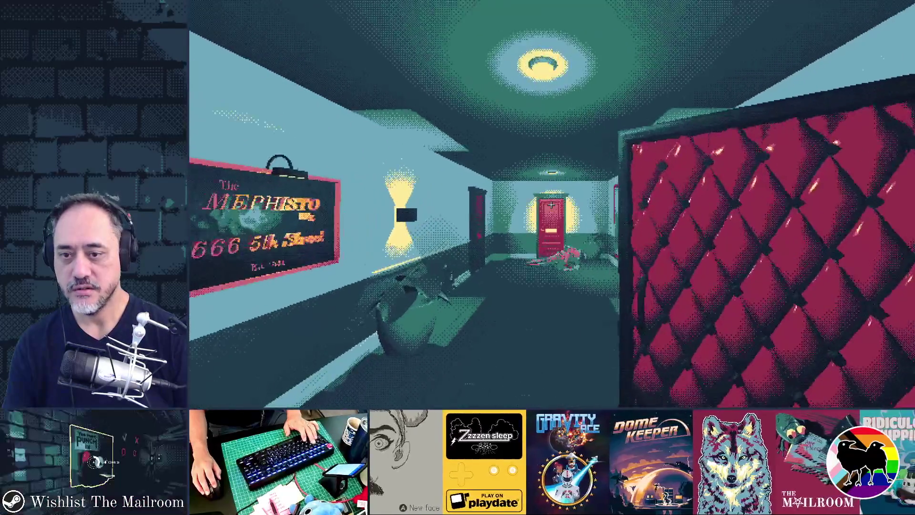
key(w)
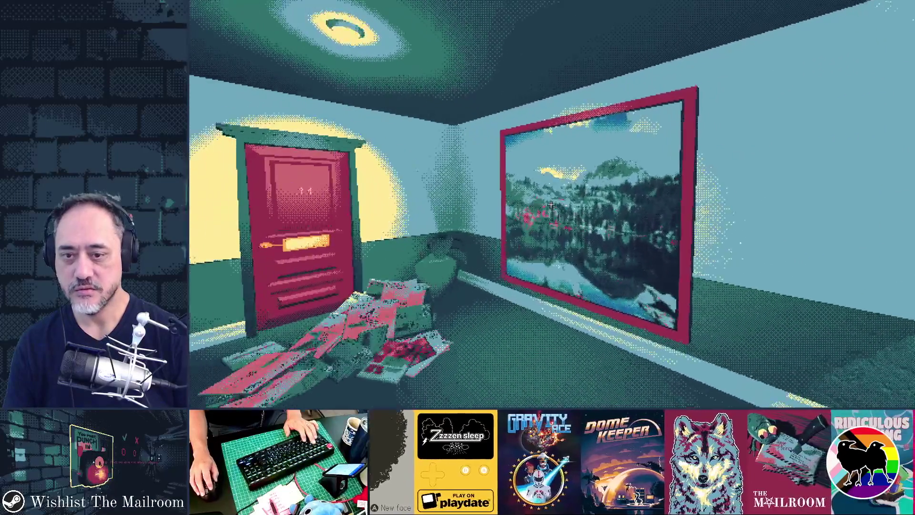
key(Right)
key(w)
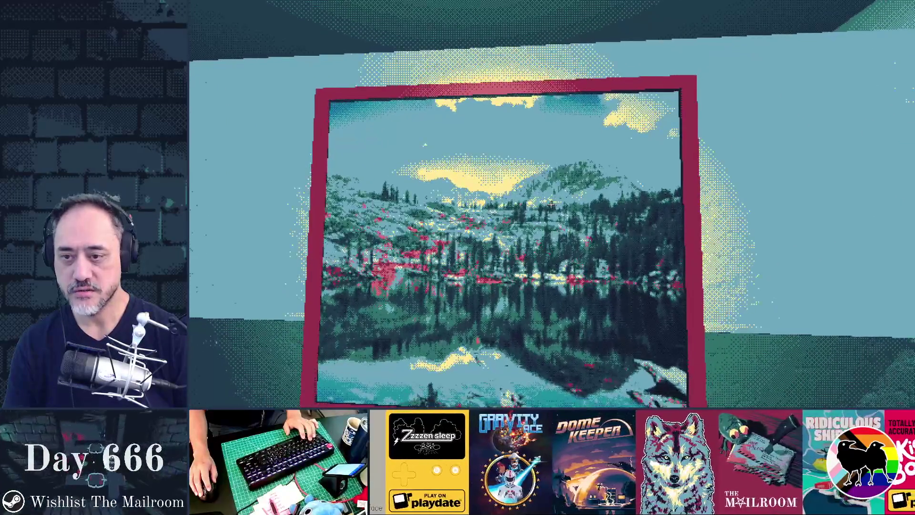
key(s)
key(Left)
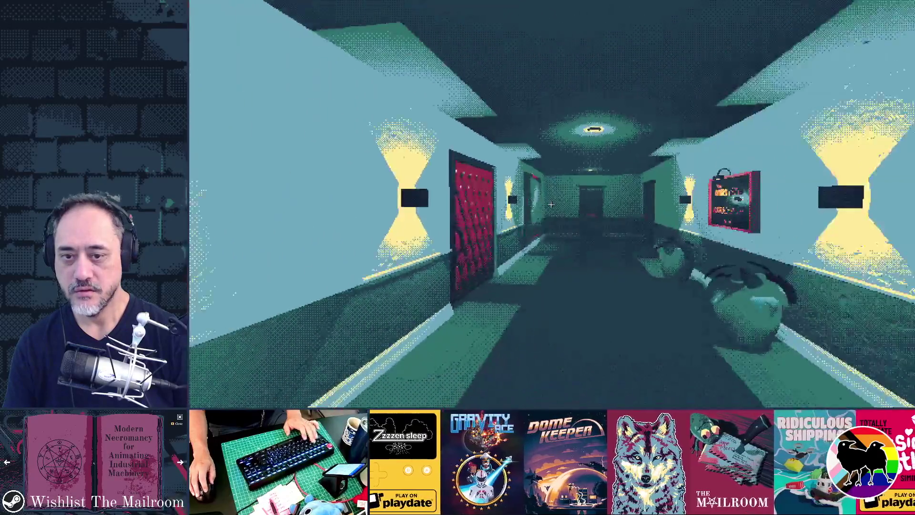
key(w)
key(Left)
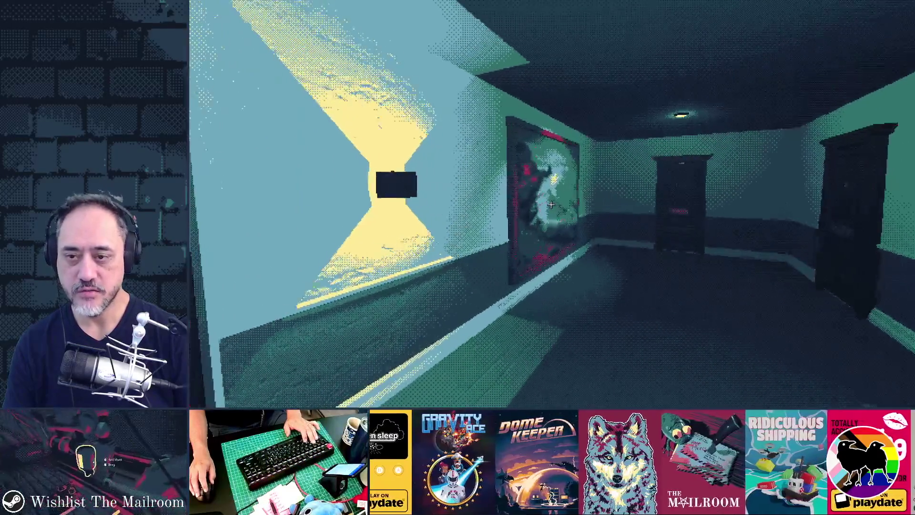
key(Right)
key(w)
key(Left)
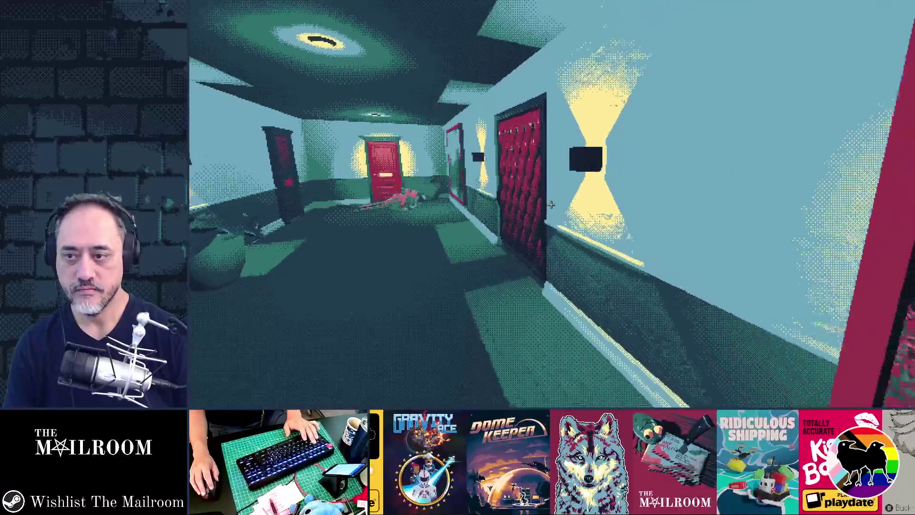
key(Right)
key(w)
Enter room 3 toward the poster, walk back out, and quit the game with F8.
click(551, 204)
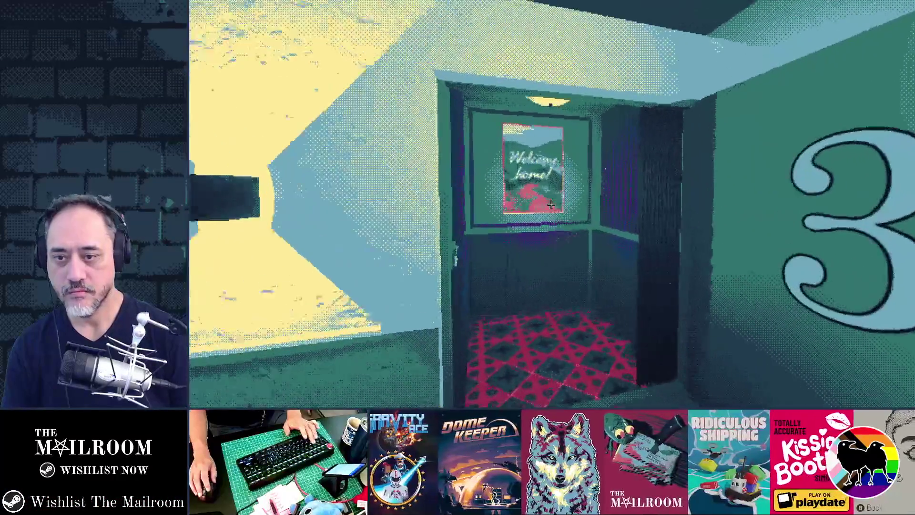
key(w)
key(Left)
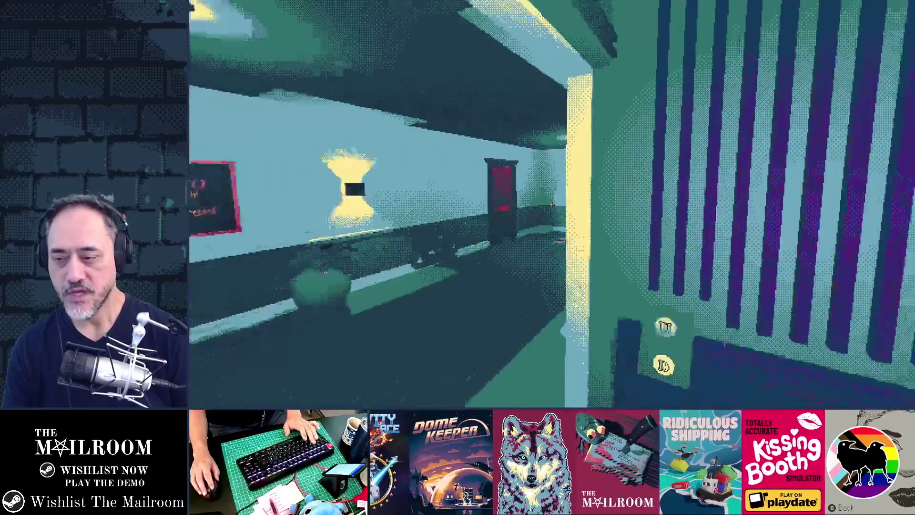
key(w)
key(F8)
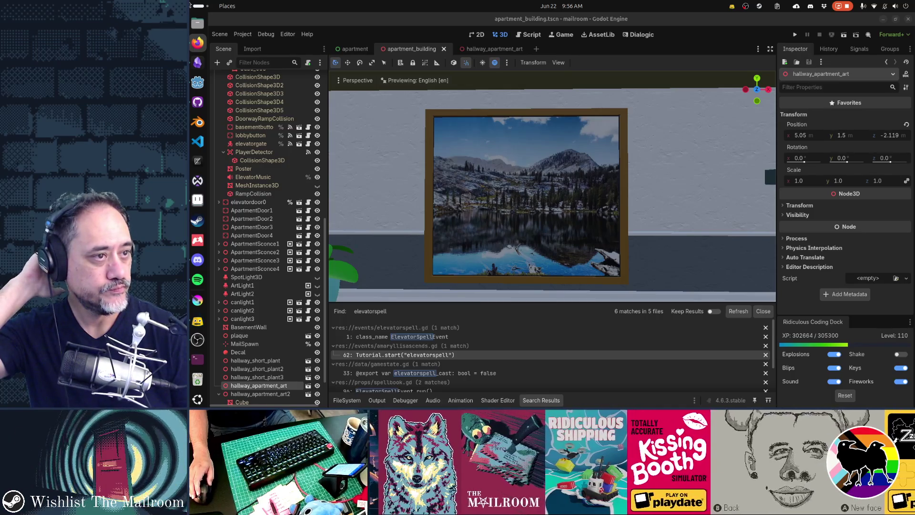
Focus the Godot editor and collapse the Search Results panel at the bottom.
key(alt+Tab)
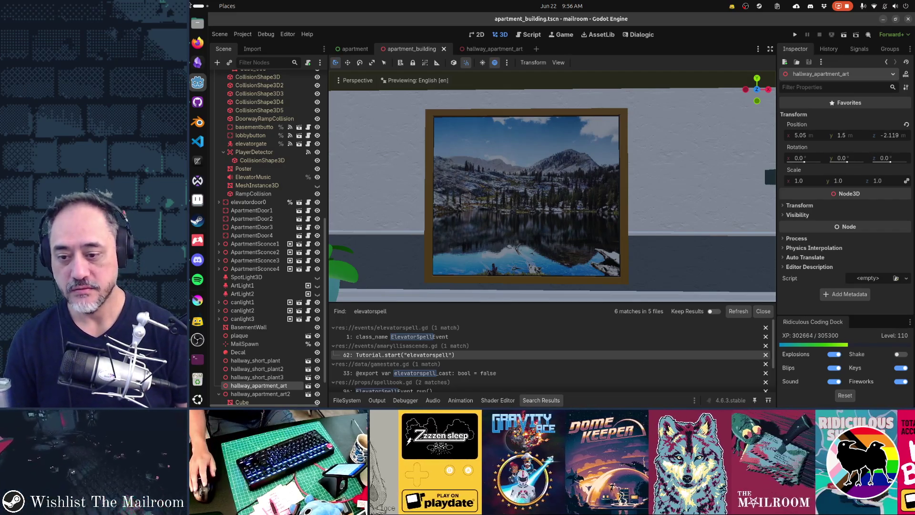
click(549, 401)
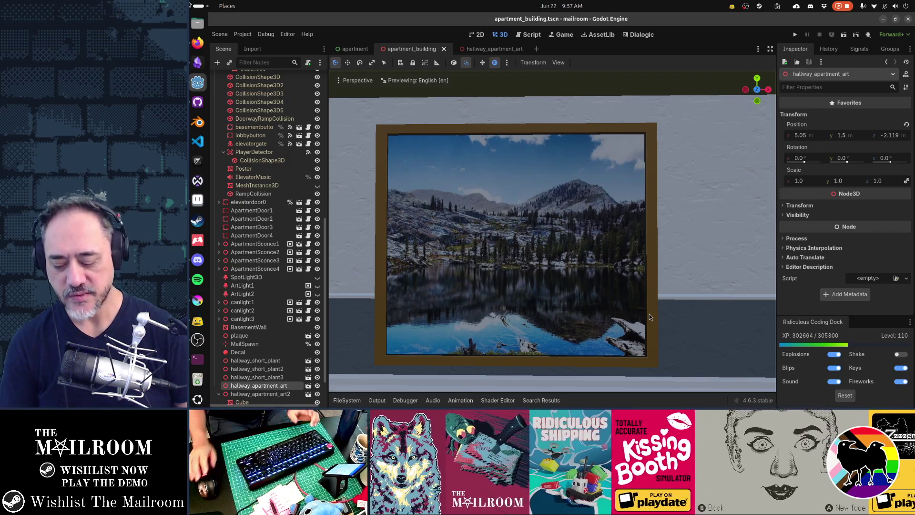
Orbit the hallway to frame the Welcome home! painting, then show GitHub Desktop's four changed files.
drag(649, 317, 573, 306)
mouse_move(553, 229)
mouse_down()
mouse_move(620, 229)
mouse_move(391, 234)
mouse_up()
scroll(552, 233, down, 3)
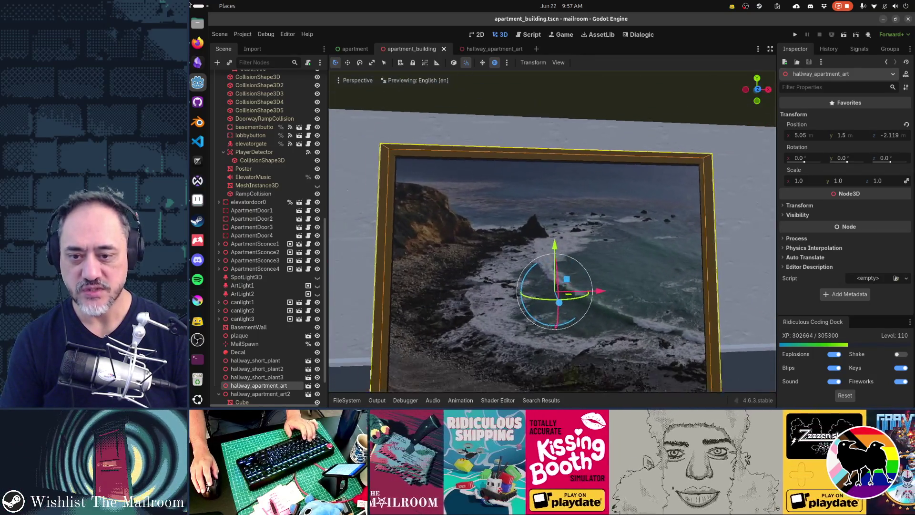
mouse_move(552, 234)
mouse_down()
mouse_move(445, 211)
mouse_move(596, 219)
mouse_up()
key(f)
mouse_move(762, 218)
mouse_down()
mouse_move(691, 220)
mouse_move(643, 191)
mouse_up()
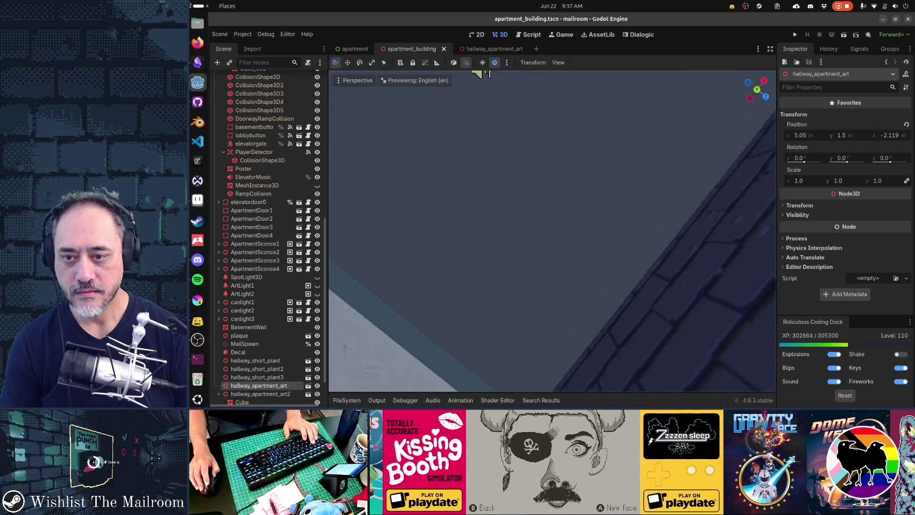
key(f)
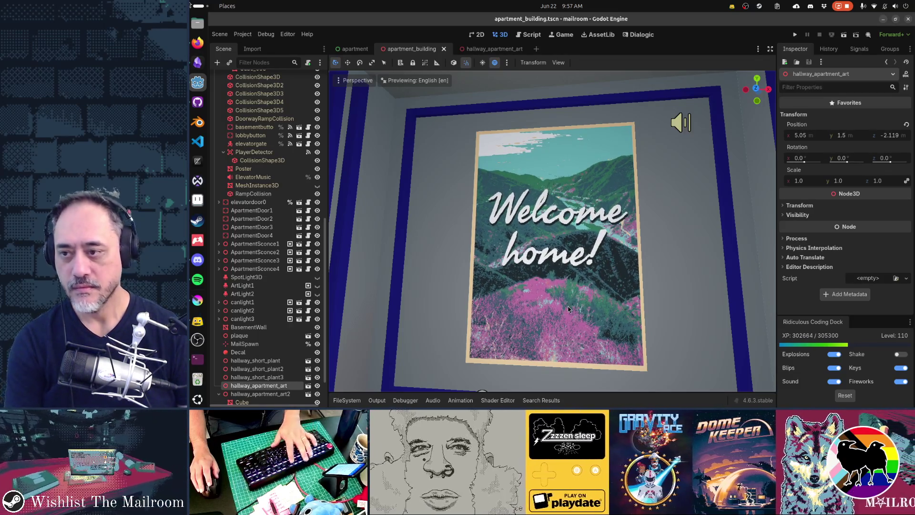
click(198, 102)
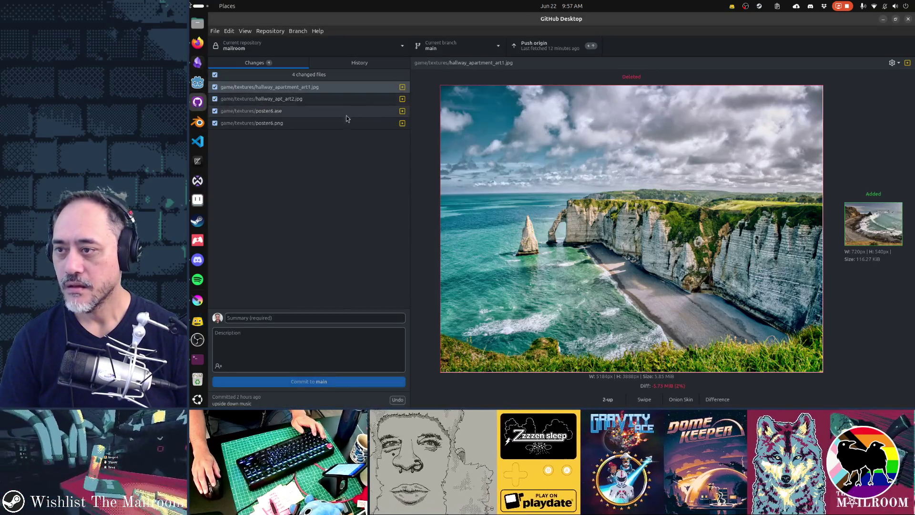
Leave GitHub Desktop uncommitted, switch back to Godot, and open Quick Open to search project files.
key(alt)
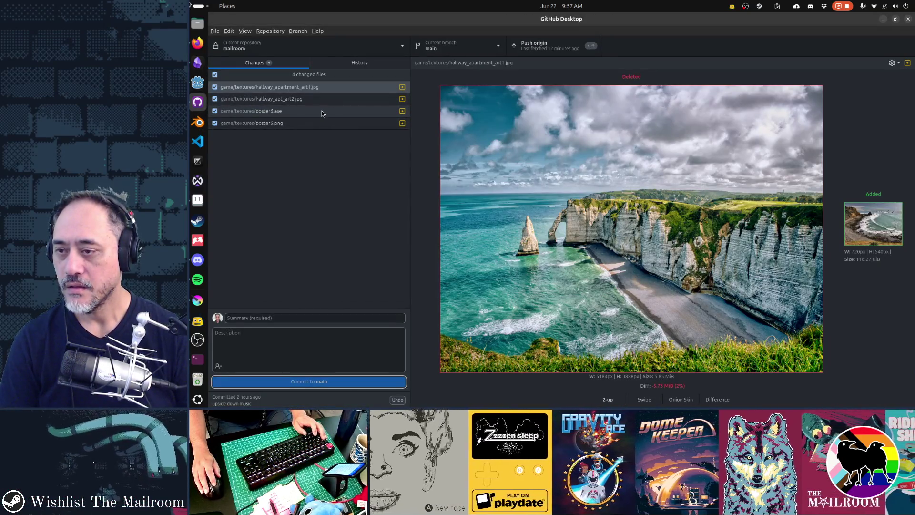
key(alt+Tab)
key(alt+Tab)
key(alt+Tab)
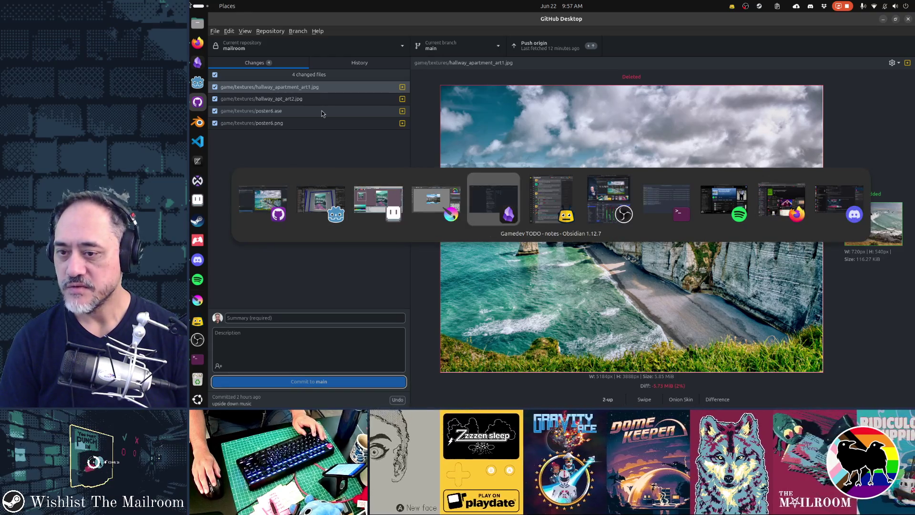
key(alt+shift+Tab)
key(alt+shift+Tab)
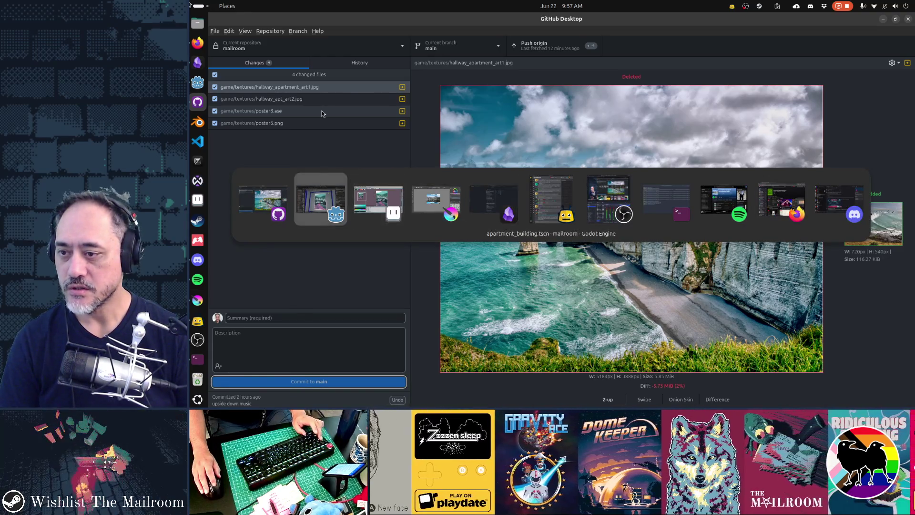
key(shift+alt+o)
Search Quick Open for 'credits' and open the credits.tscn scene.
text(credits)
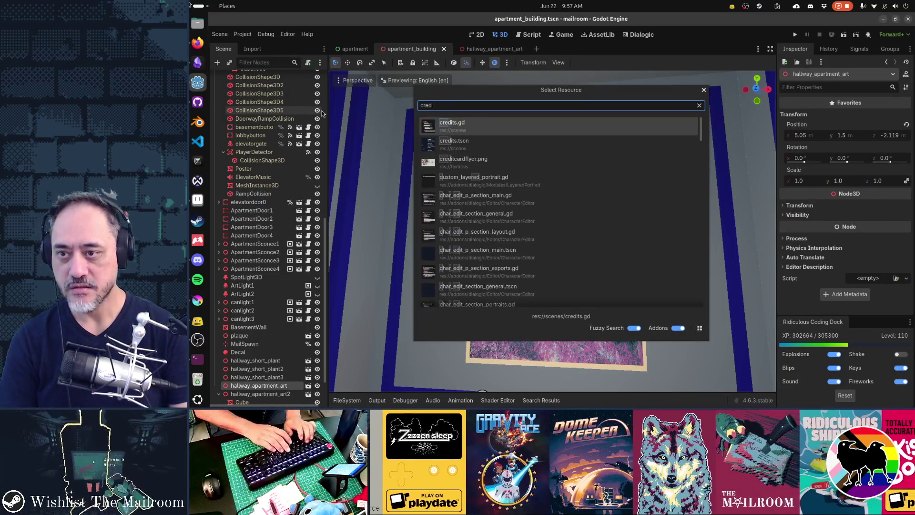
key(Down)
key(Return)
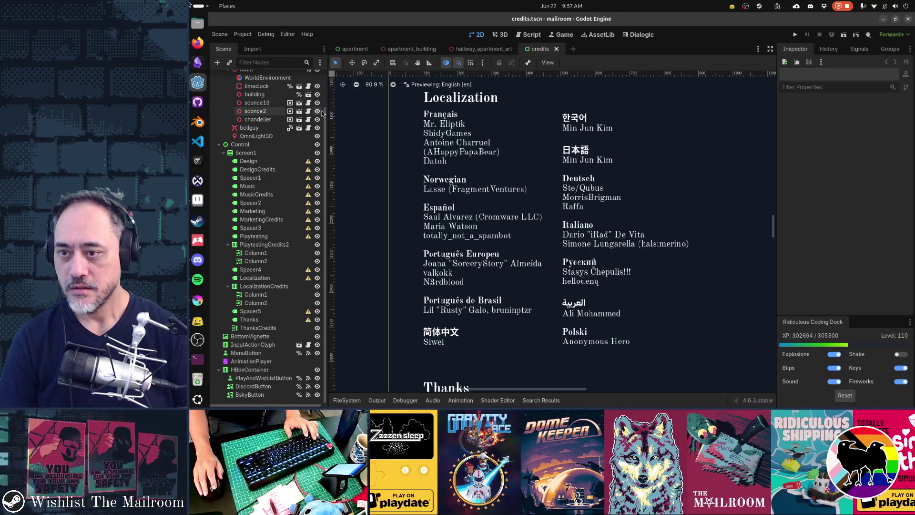
Select the ThanksCredits node and expand its Text property in the larger text editor.
scroll(482, 230, down, 9)
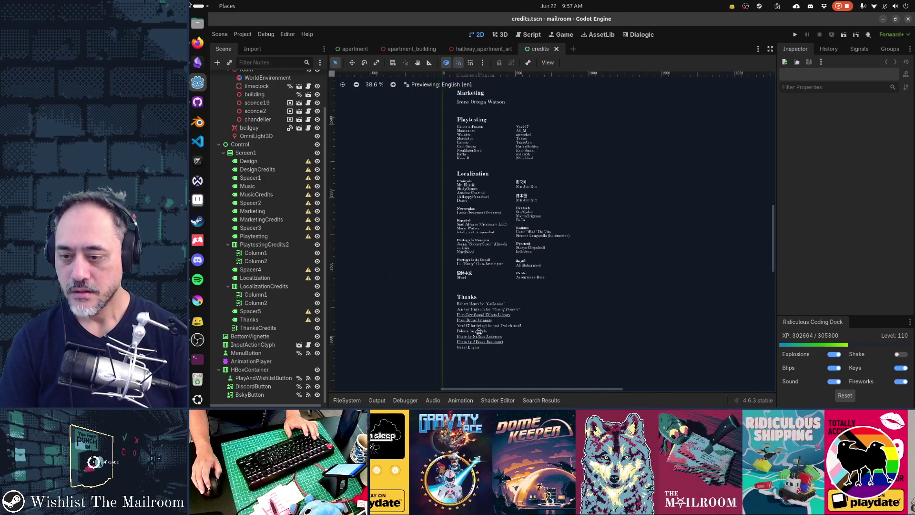
scroll(498, 181, down, 3)
scroll(498, 181, up, 12)
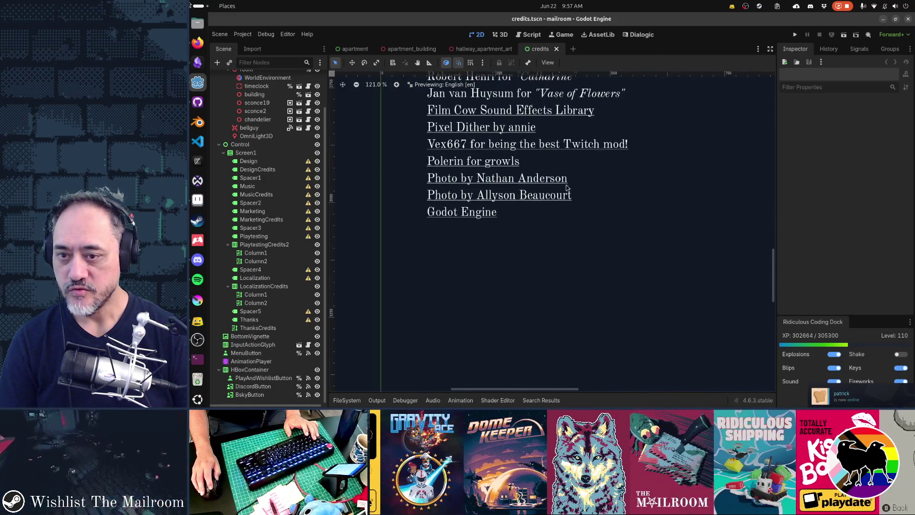
click(586, 181)
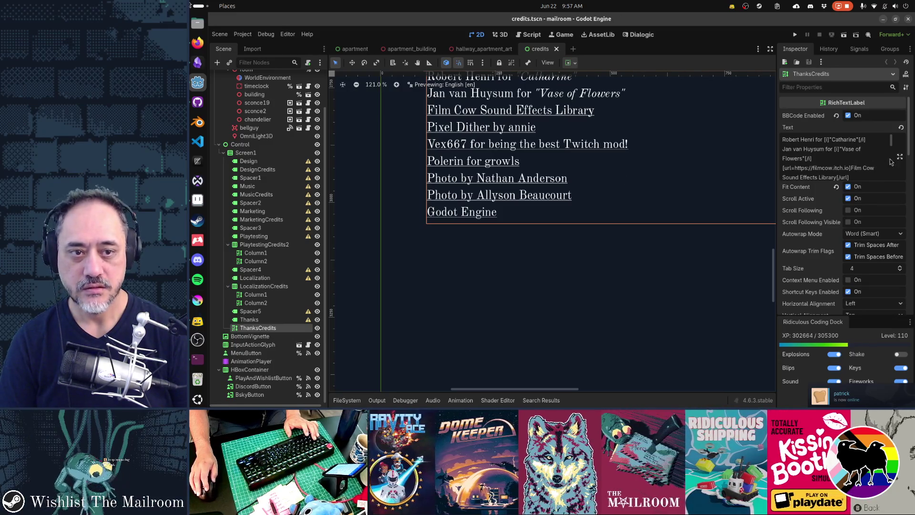
click(901, 157)
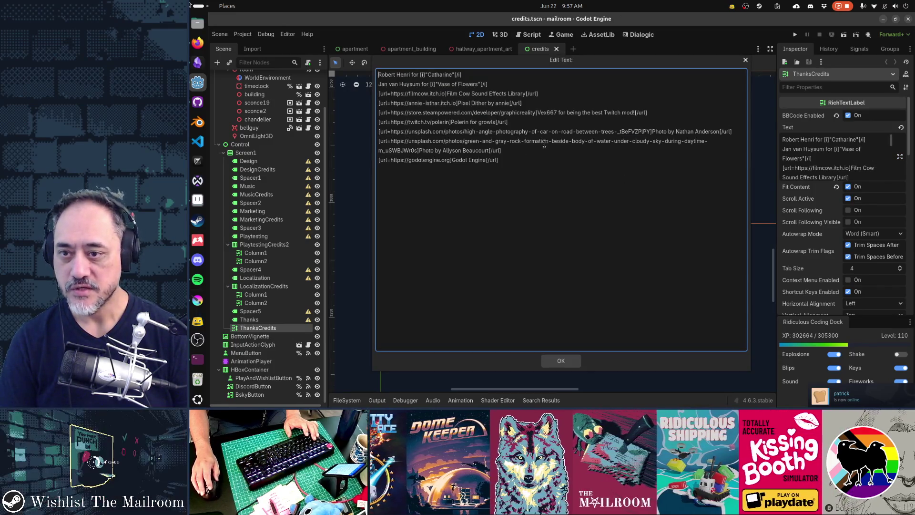
Delete both Unsplash photo credit lines from the Thanks text, confirm, and save credits.tscn.
click(547, 141)
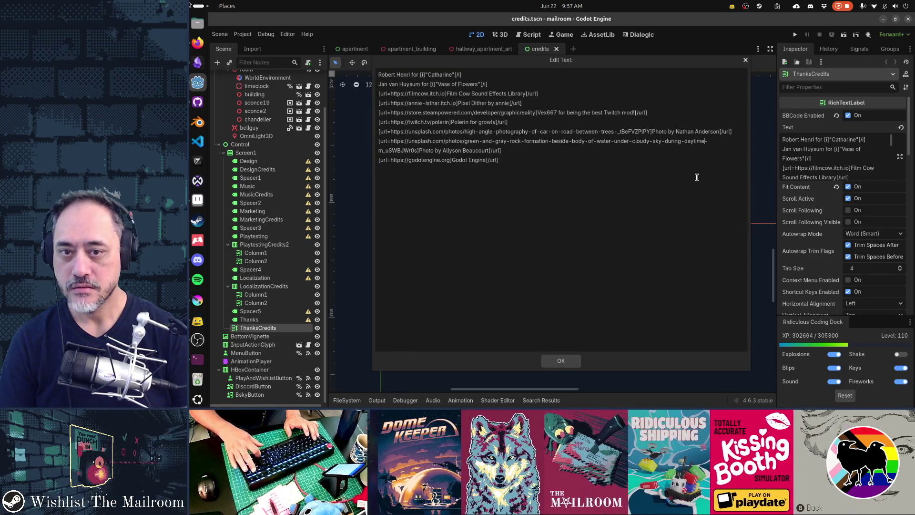
key(Down)
key(Home)
key(shift+End)
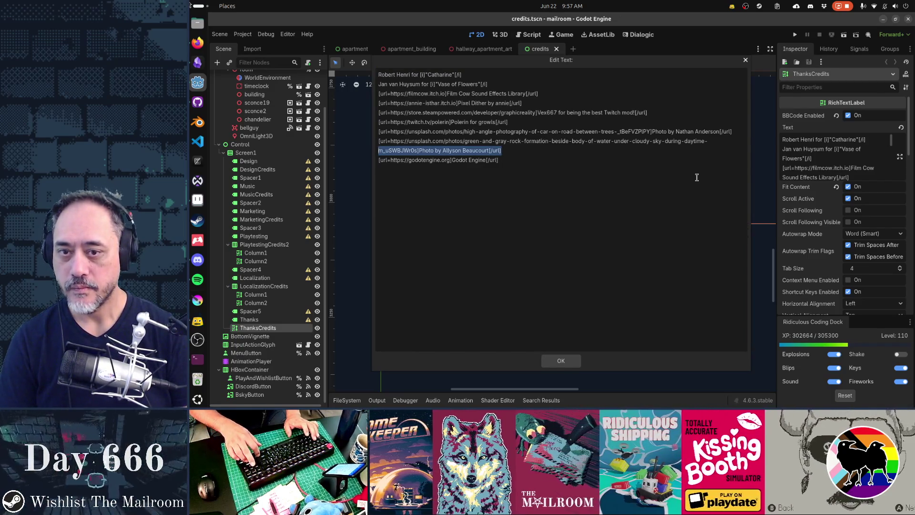
key(shift+Up)
key(shift+Up)
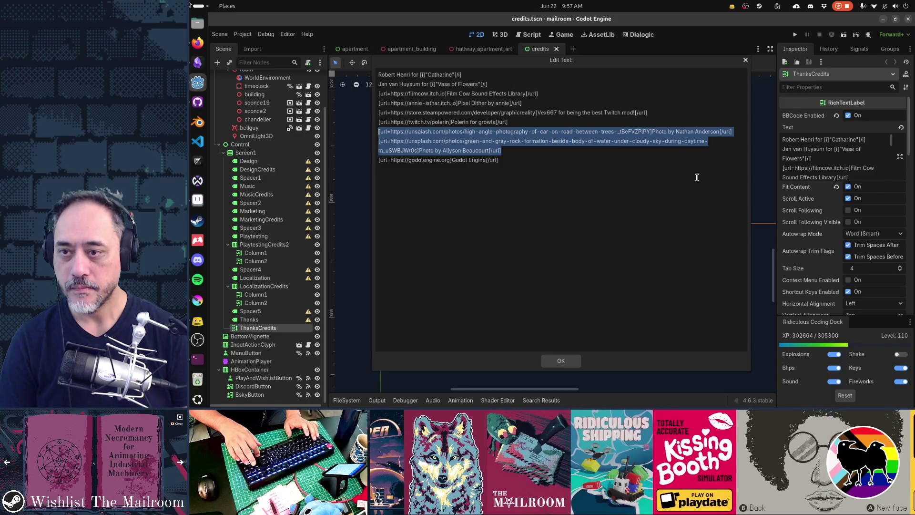
key(BackSpace)
key(BackSpace)
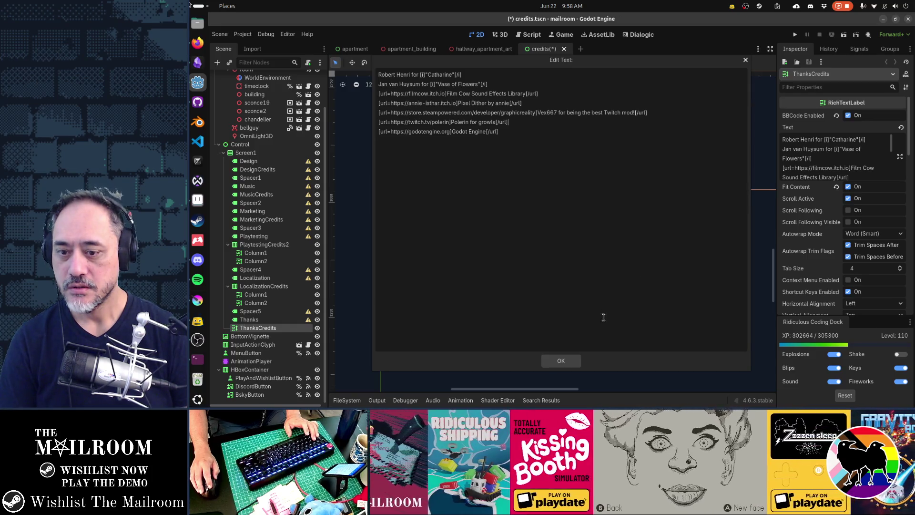
click(577, 364)
key(ctrl+s)
In GitHub Desktop, start the commit summary 'Changed apartment photograph'.
scroll(625, 229, up, 5)
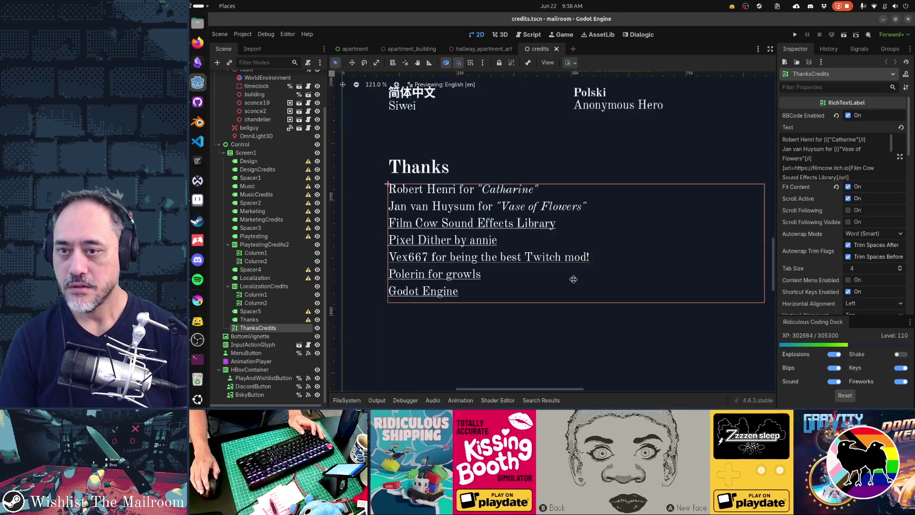
key(alt+Tab)
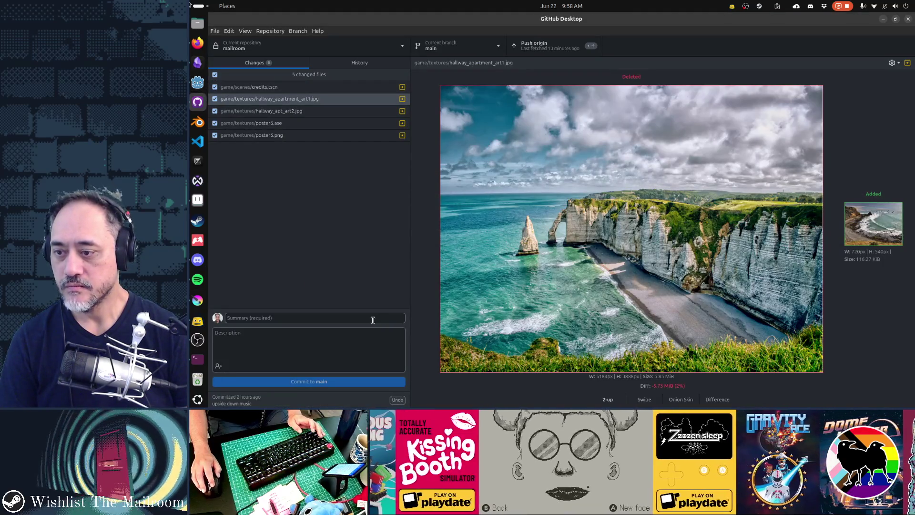
click(368, 318)
text(Changed apartment phot)
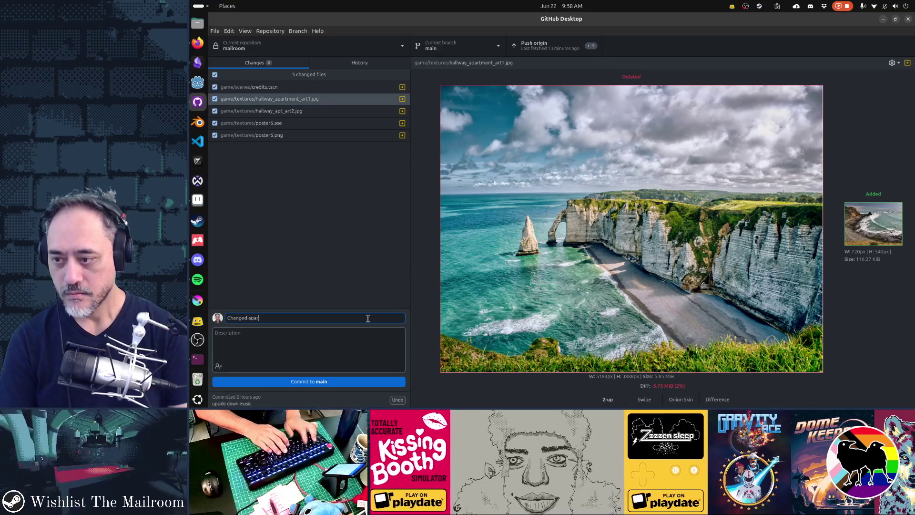